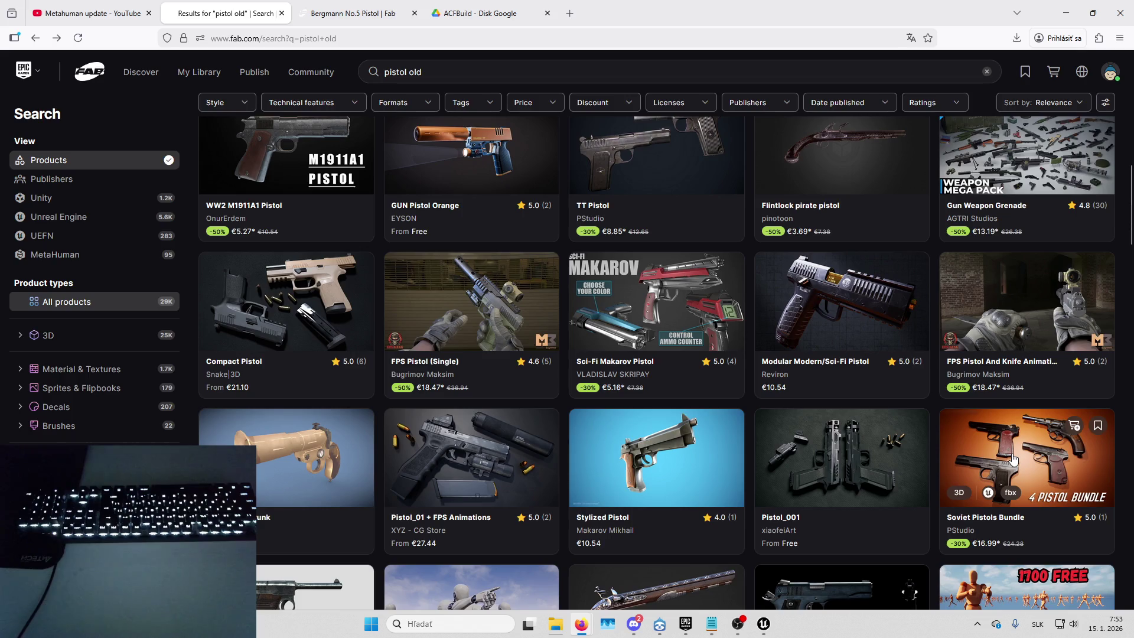
Return to the Fab pistol search results and open the Pistol and Rifle Locomotion Animations 1700 listing.
click(772, 627)
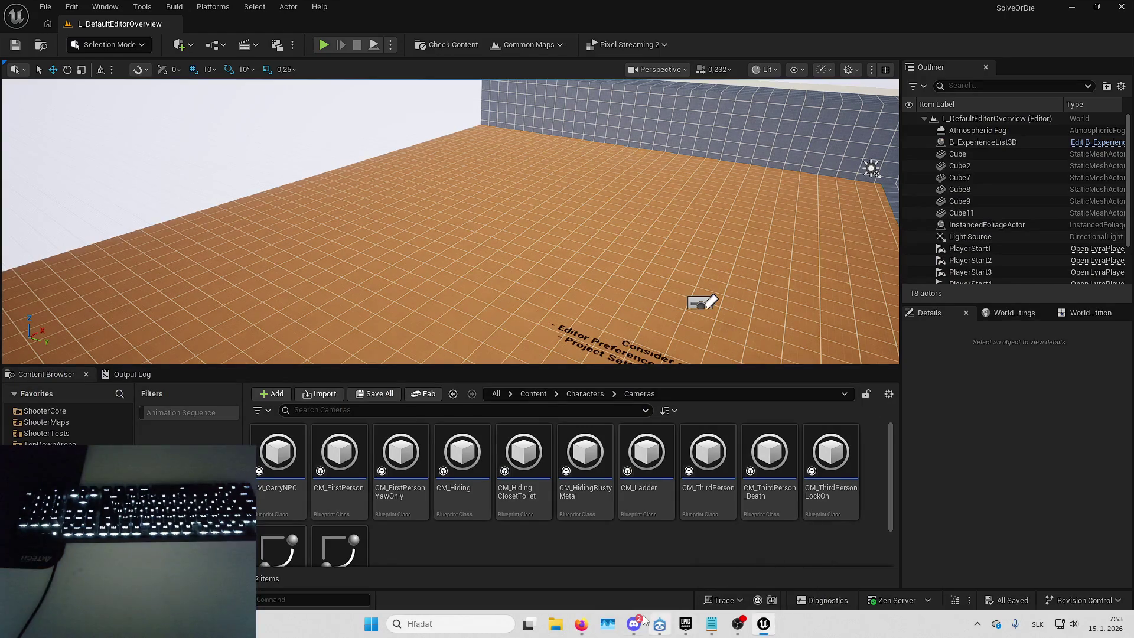
click(582, 624)
scroll(969, 478, down, 3)
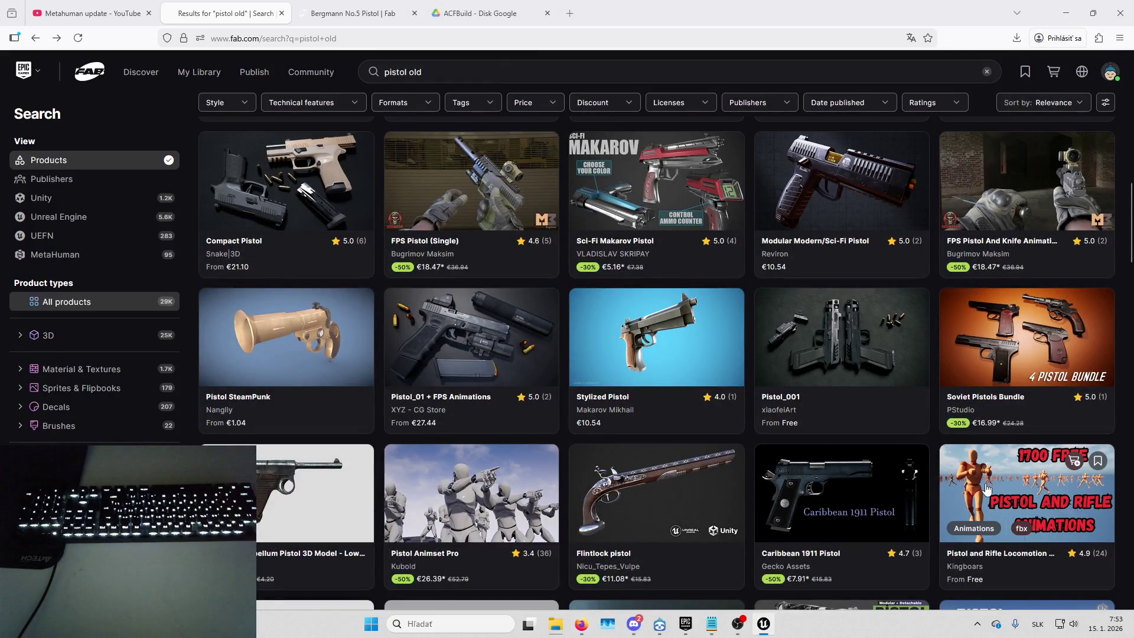
click(985, 490)
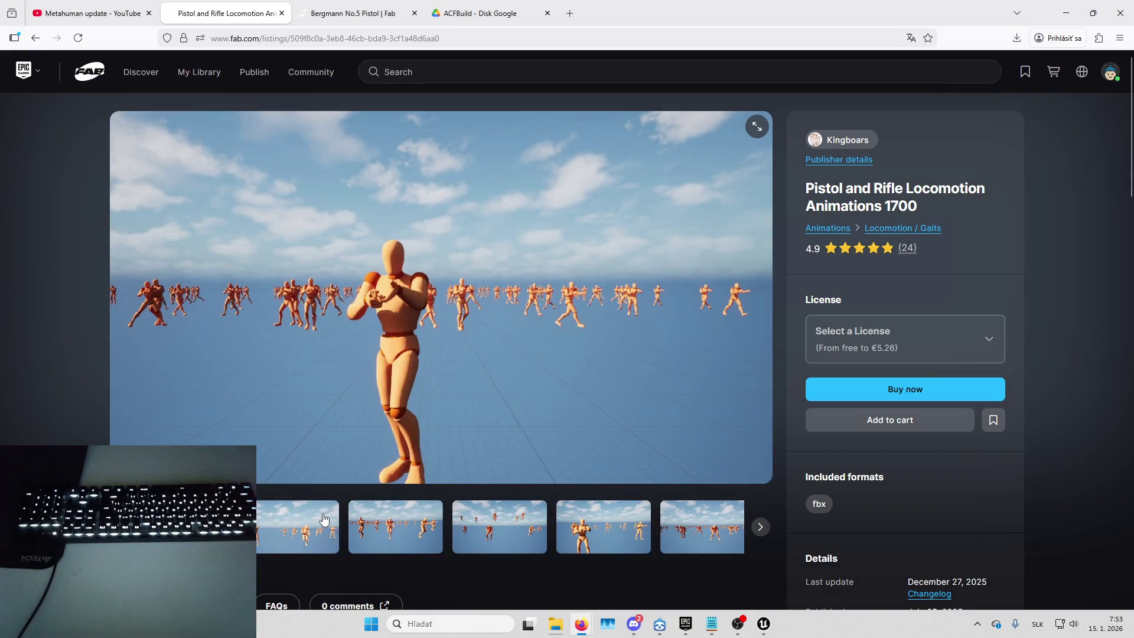
Browse through the listing's animation preview thumbnails.
click(362, 526)
click(469, 532)
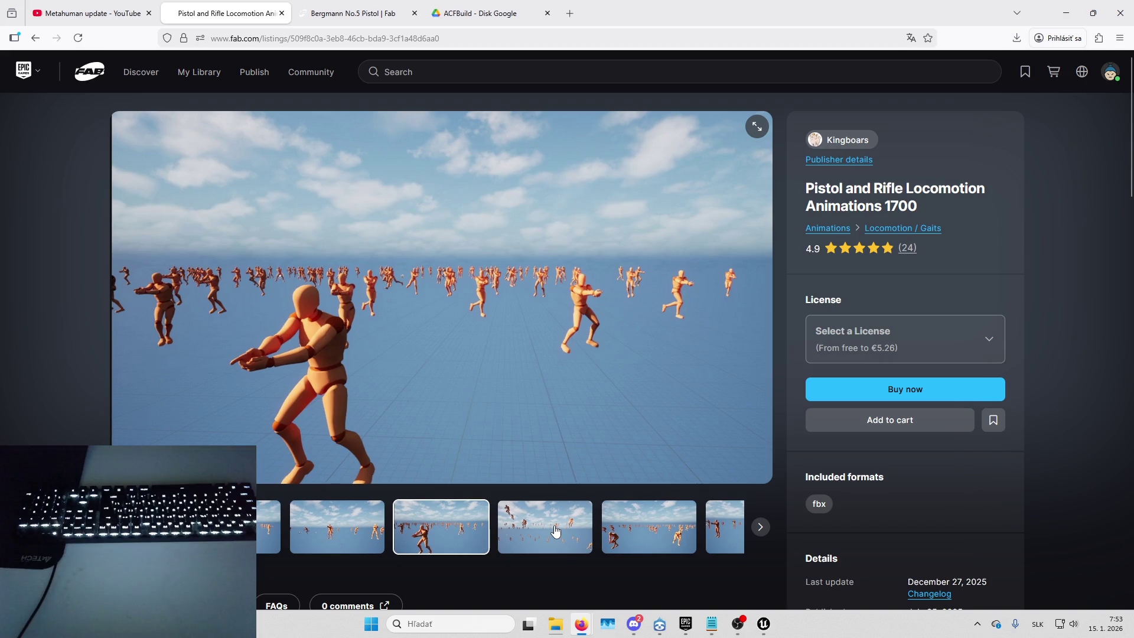
click(556, 530)
click(573, 532)
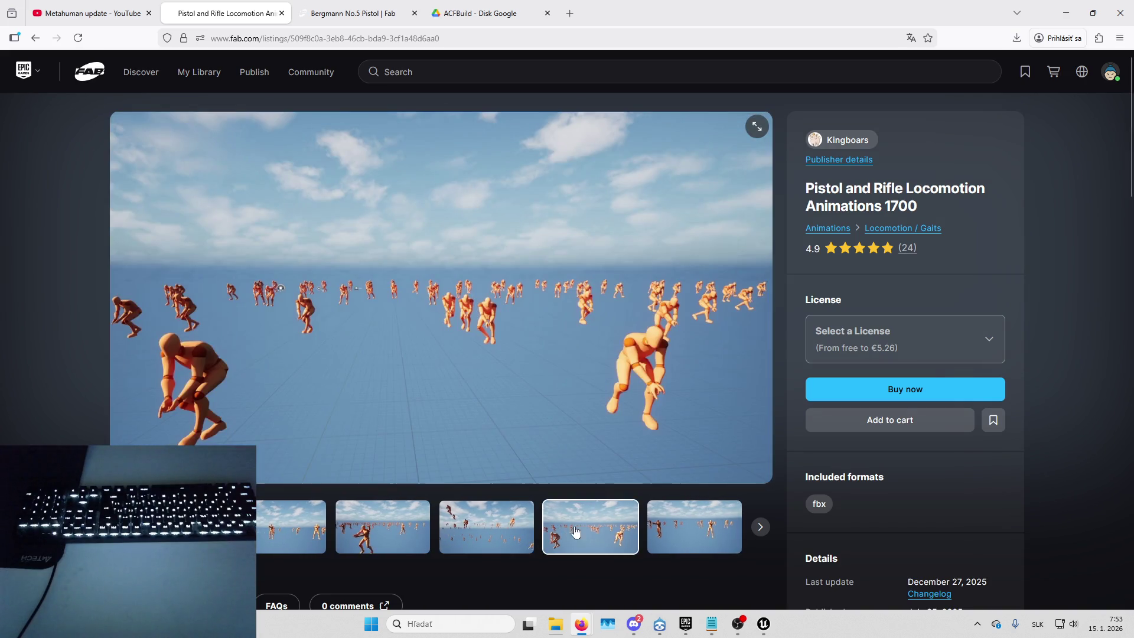
click(678, 523)
Expand the full product description and follow the Python animation tutorial YouTube link.
scroll(583, 395, down, 5)
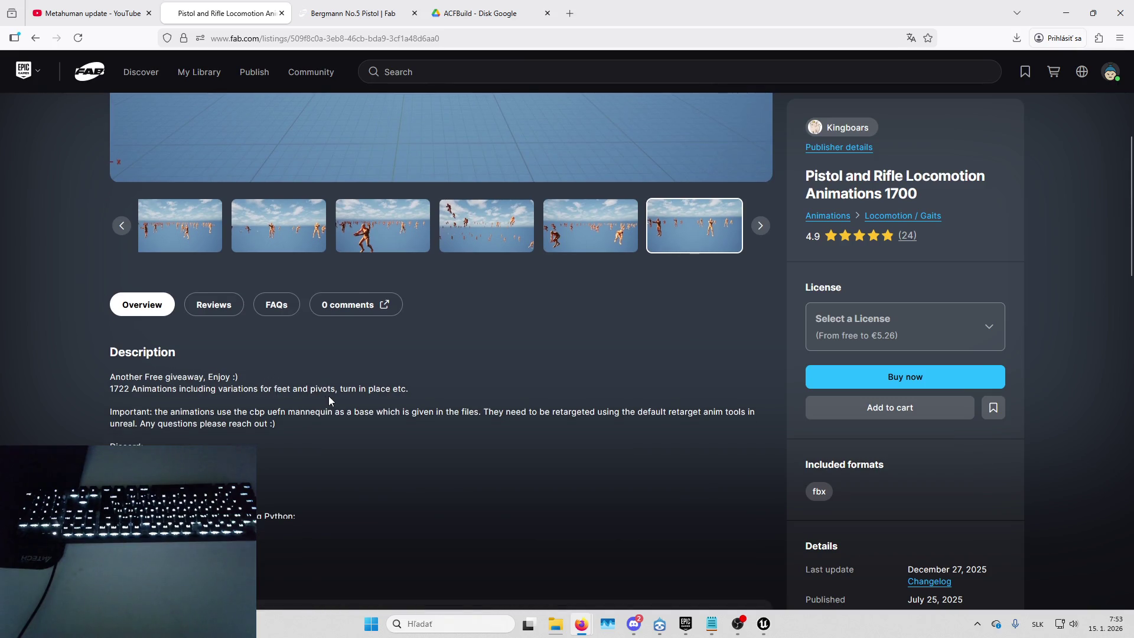
scroll(218, 433, down, 2)
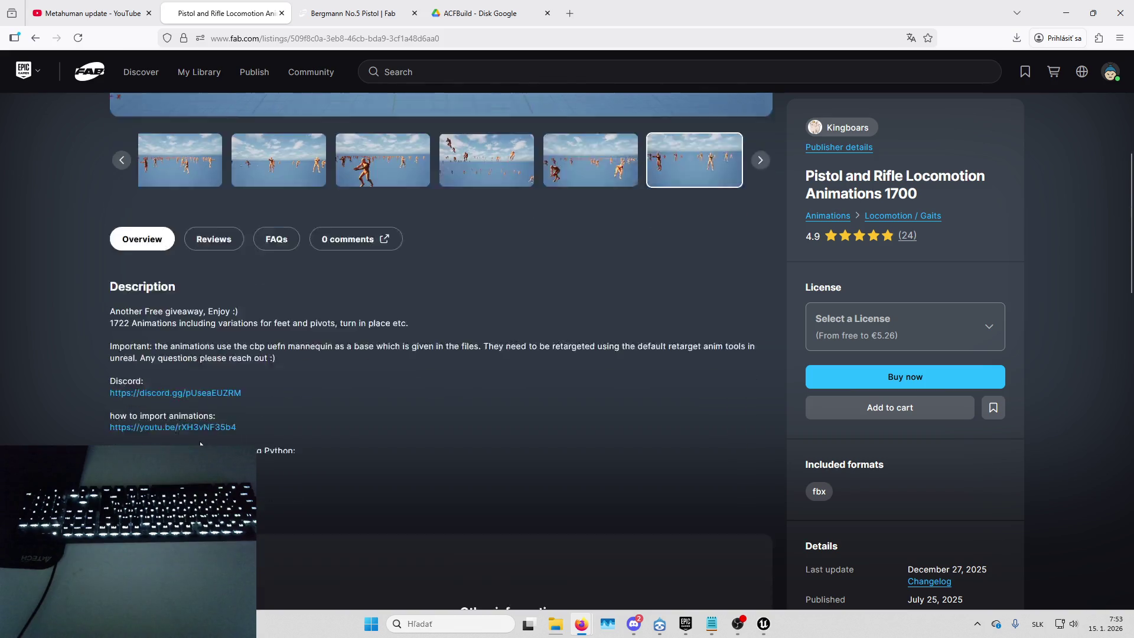
click(150, 412)
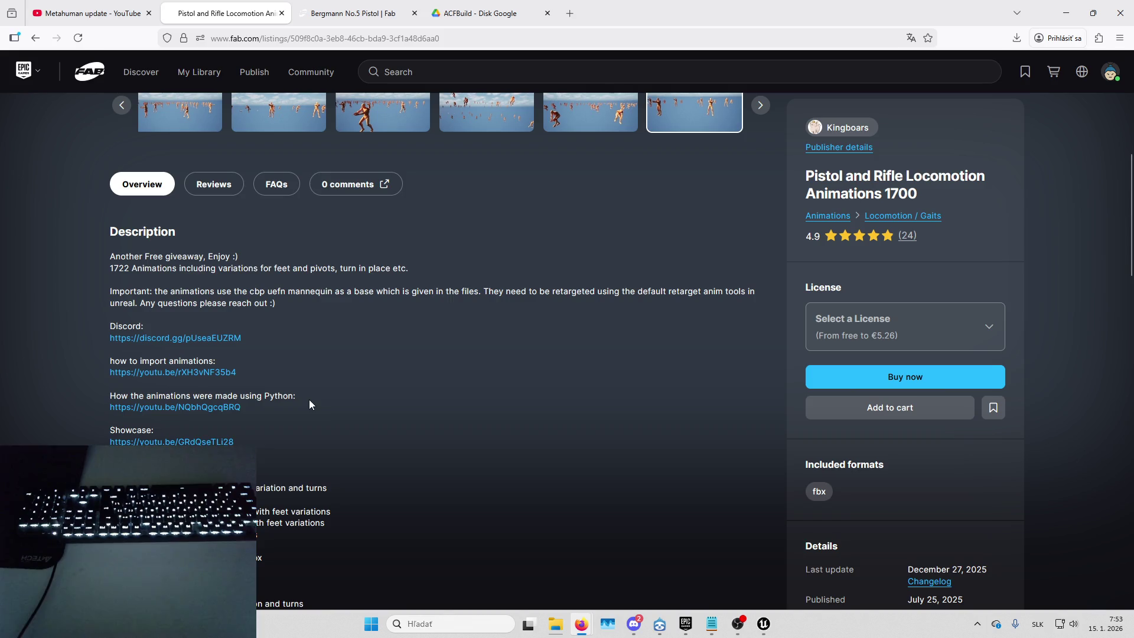
click(225, 407)
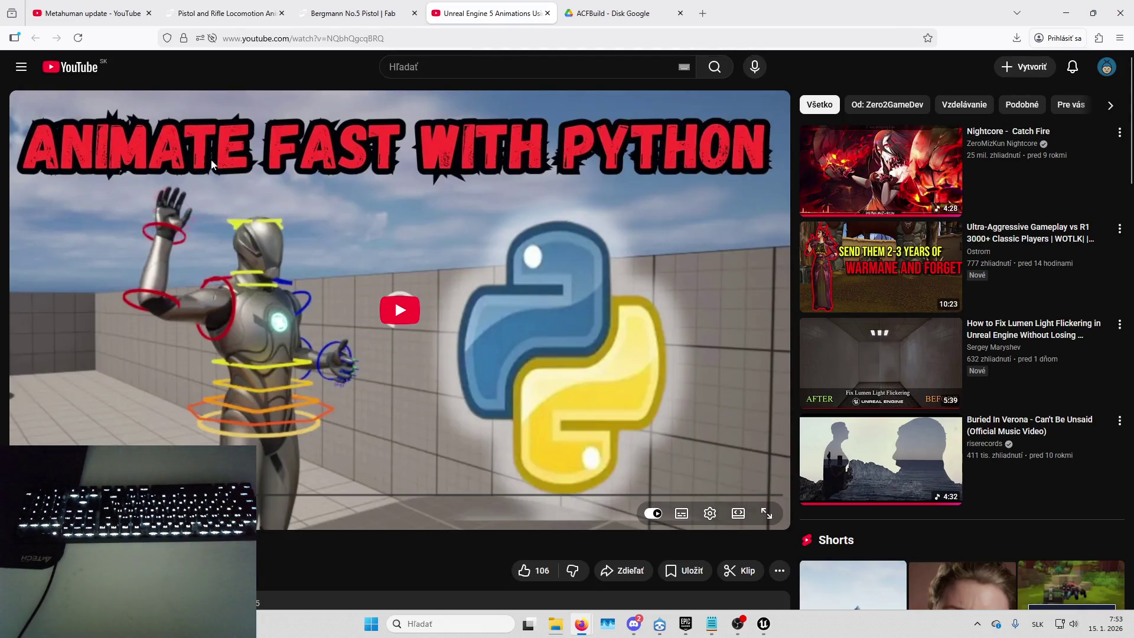
Play the Python animations tutorial, skip ahead through it, then close the YouTube tab.
click(69, 429)
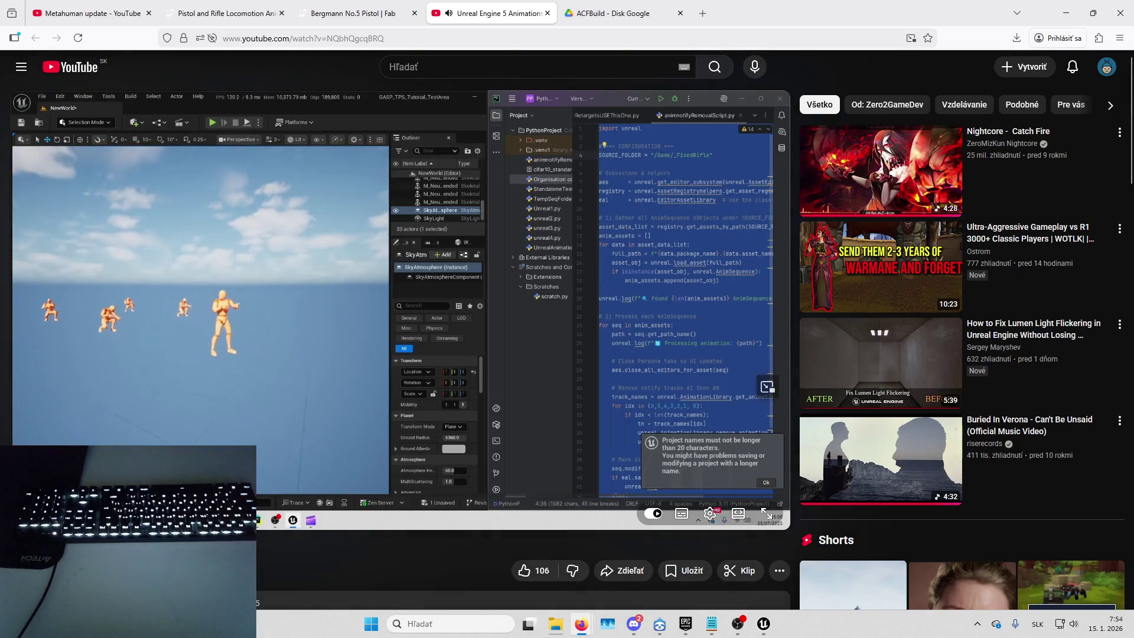
drag(98, 505, 455, 497)
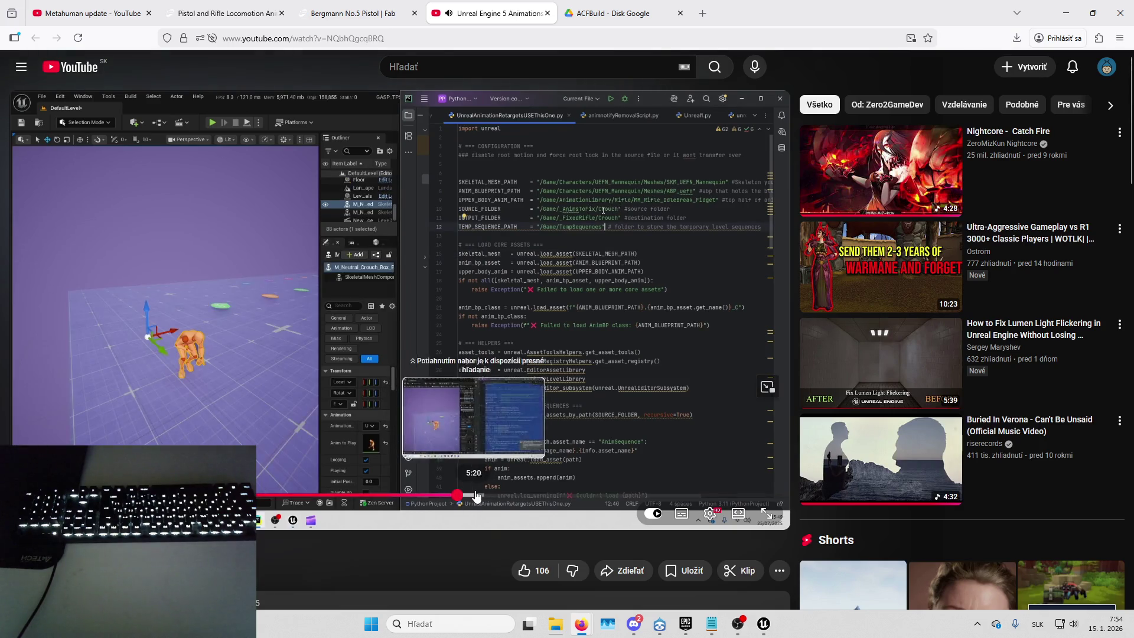
click(615, 498)
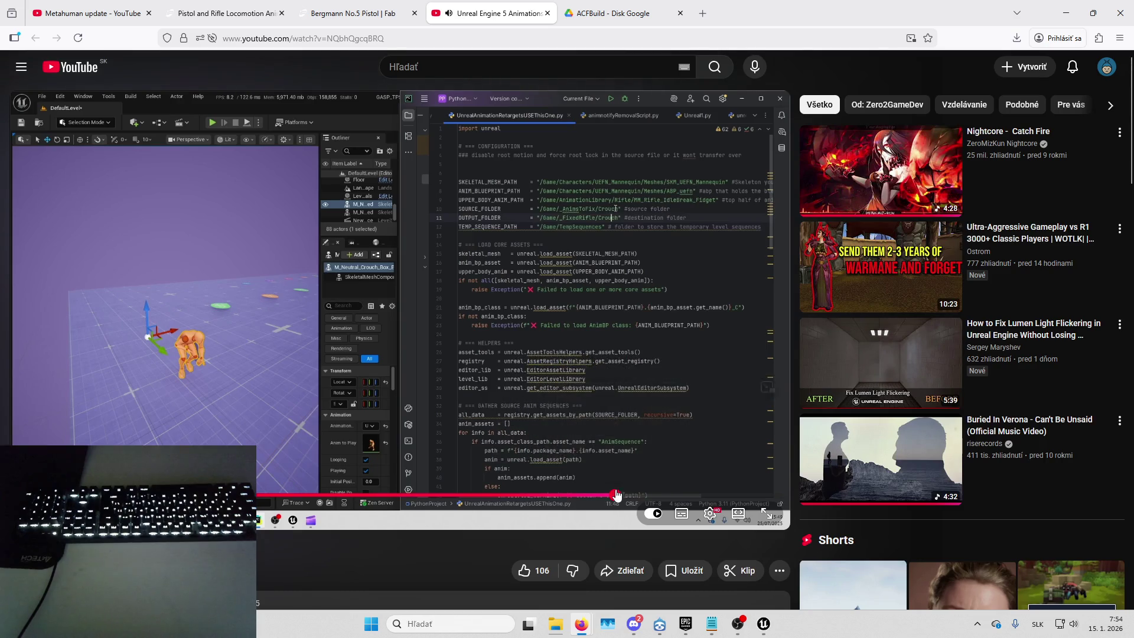
click(547, 13)
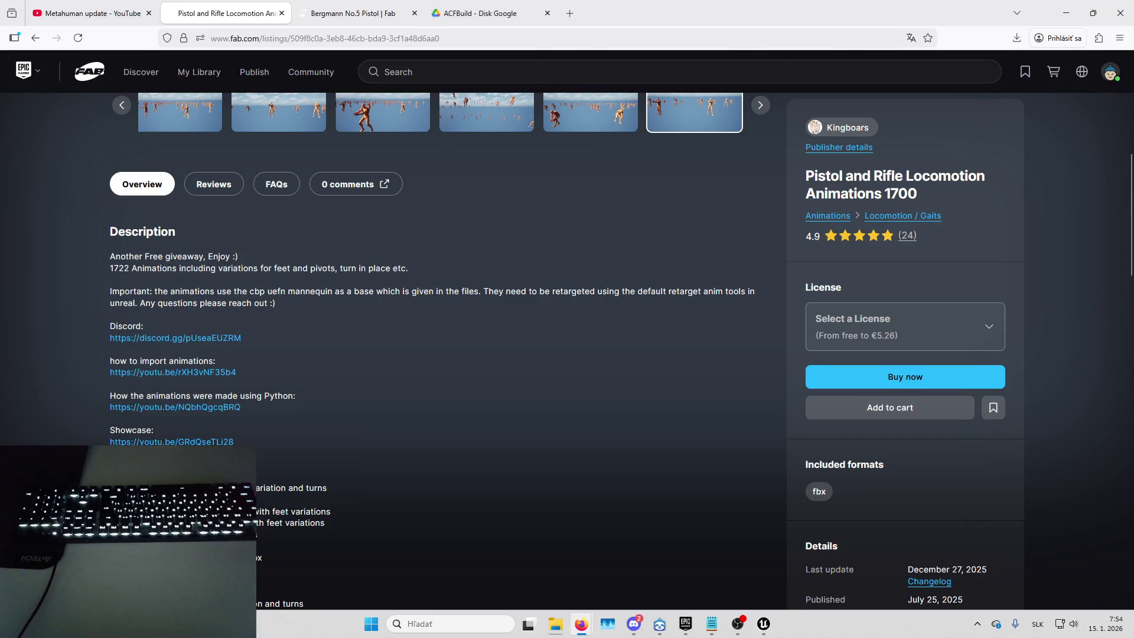
Bring Unreal Editor forward, minimize the browser, and maximize the editor window.
key(alt+Tab)
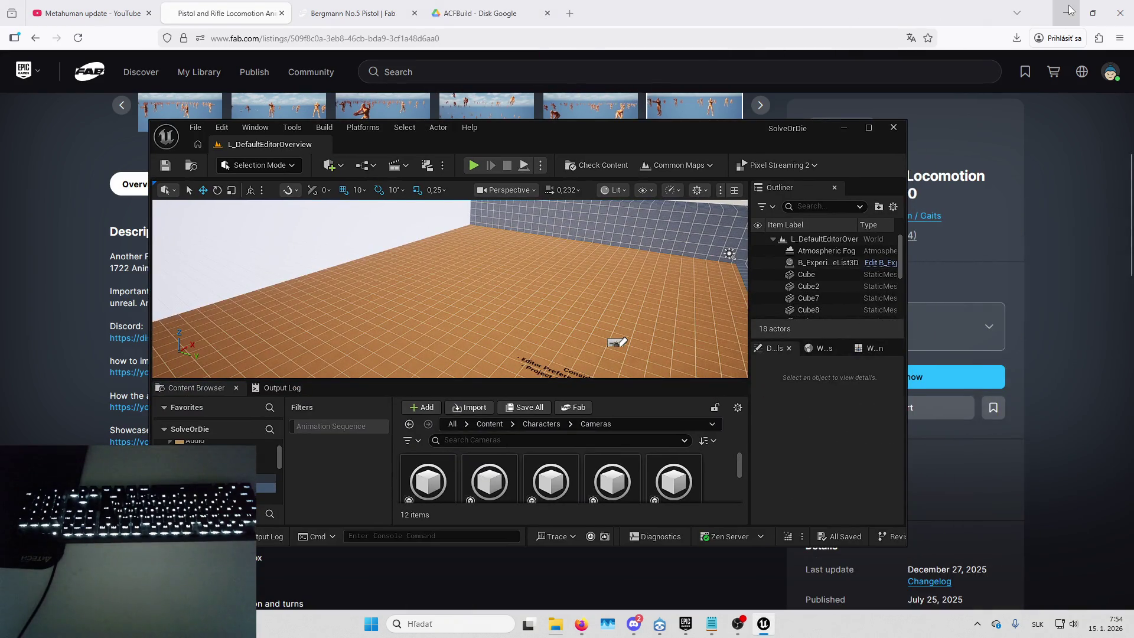
click(1066, 13)
click(869, 128)
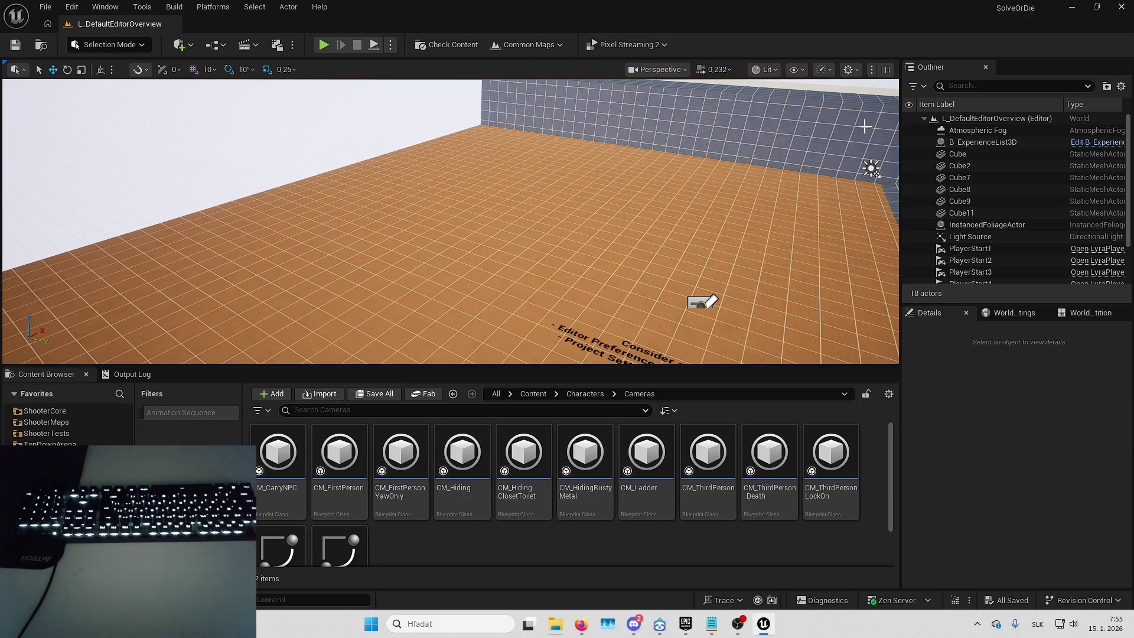
Load FirstPersonMap from Recent Levels and fly the camera into the wooden saloon room.
mouse_move(316, 258)
mouse_down()
mouse_move(301, 230)
mouse_move(440, 288)
mouse_move(307, 236)
mouse_move(112, 118)
mouse_up()
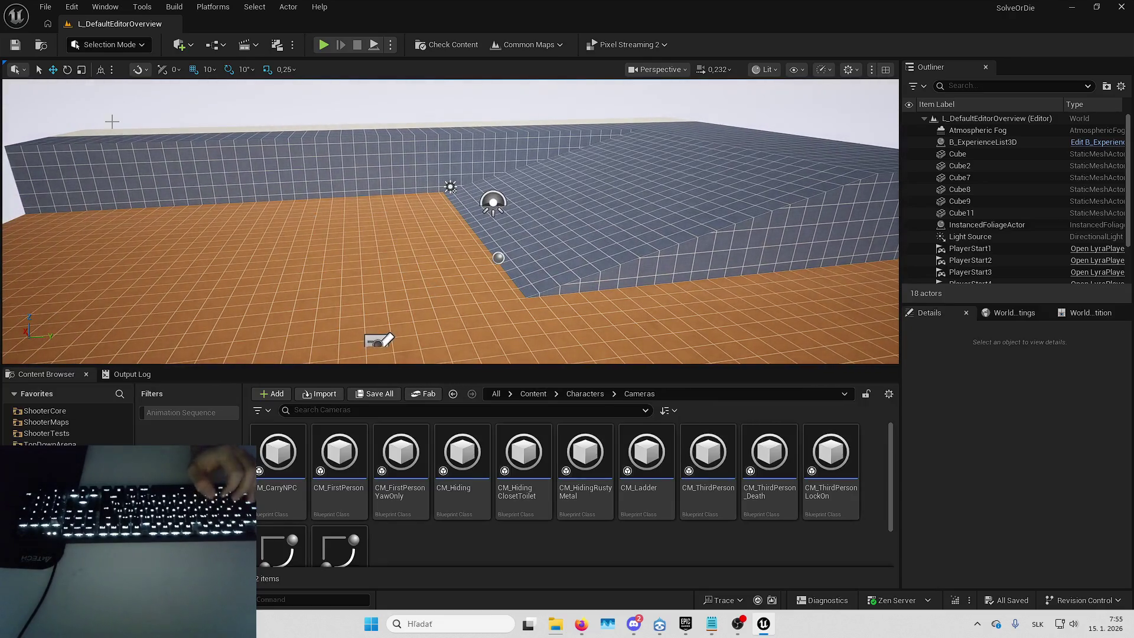
click(46, 7)
mouse_move(201, 90)
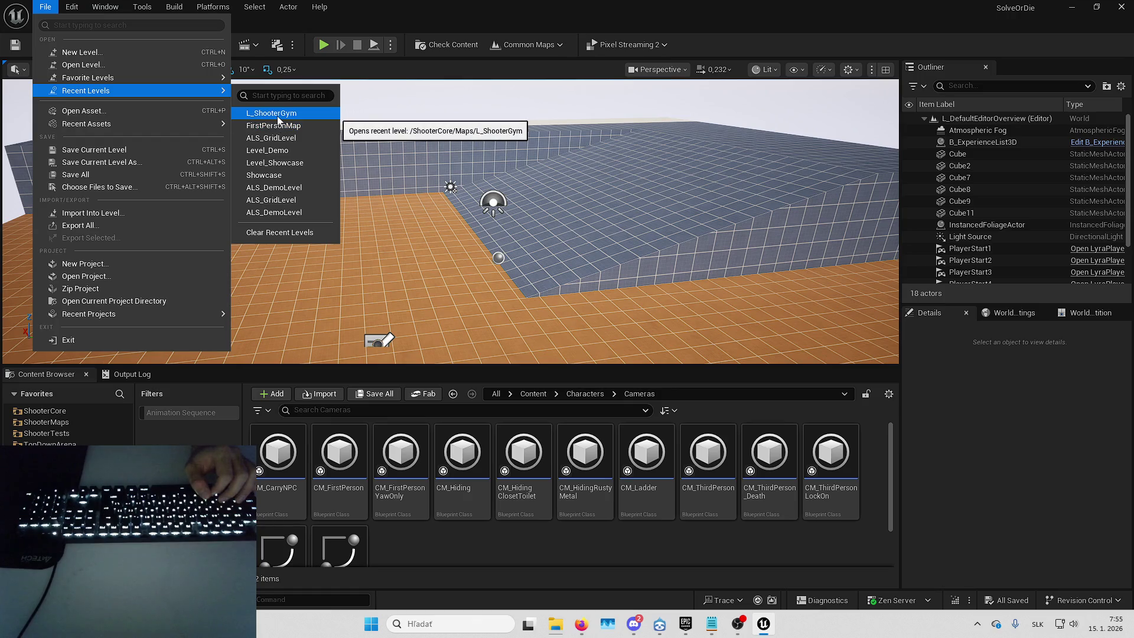
click(284, 127)
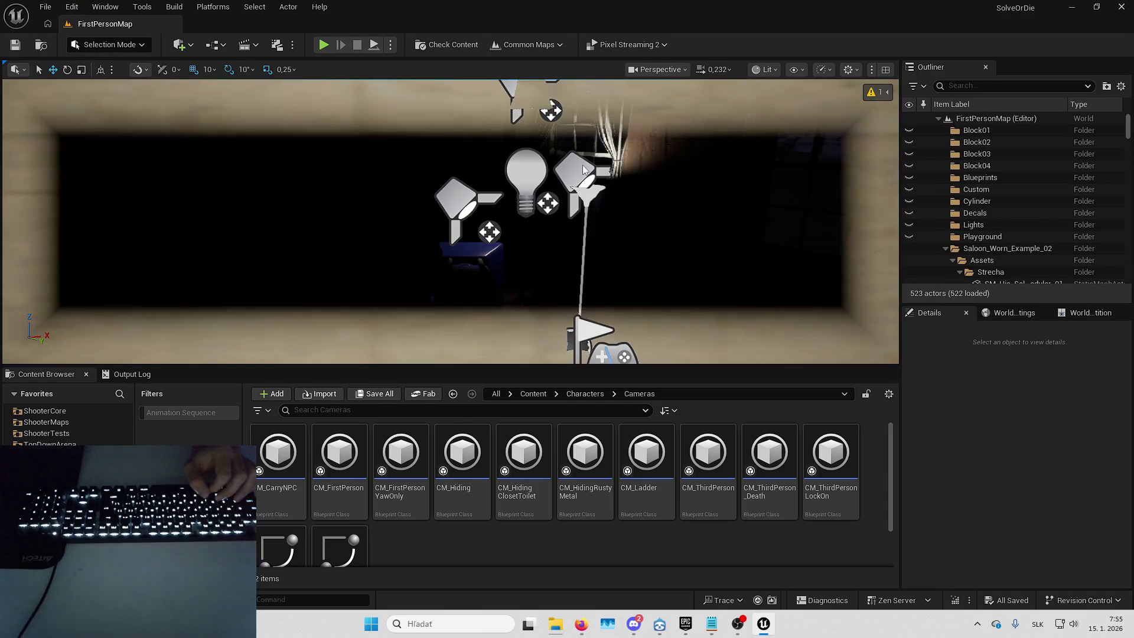
key(a)
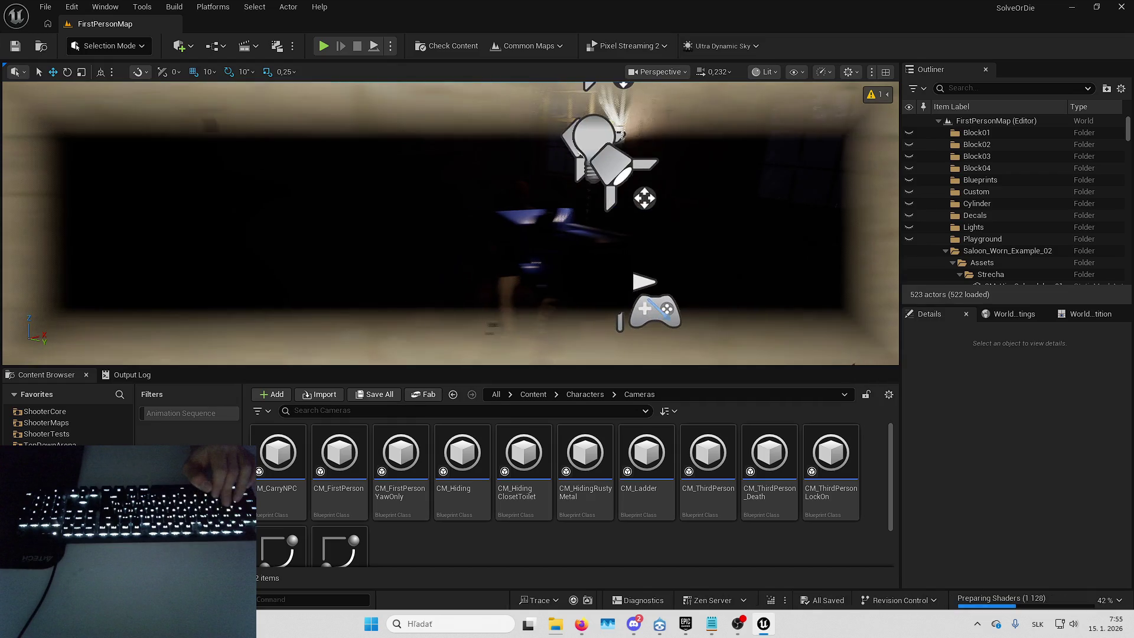
key(a)
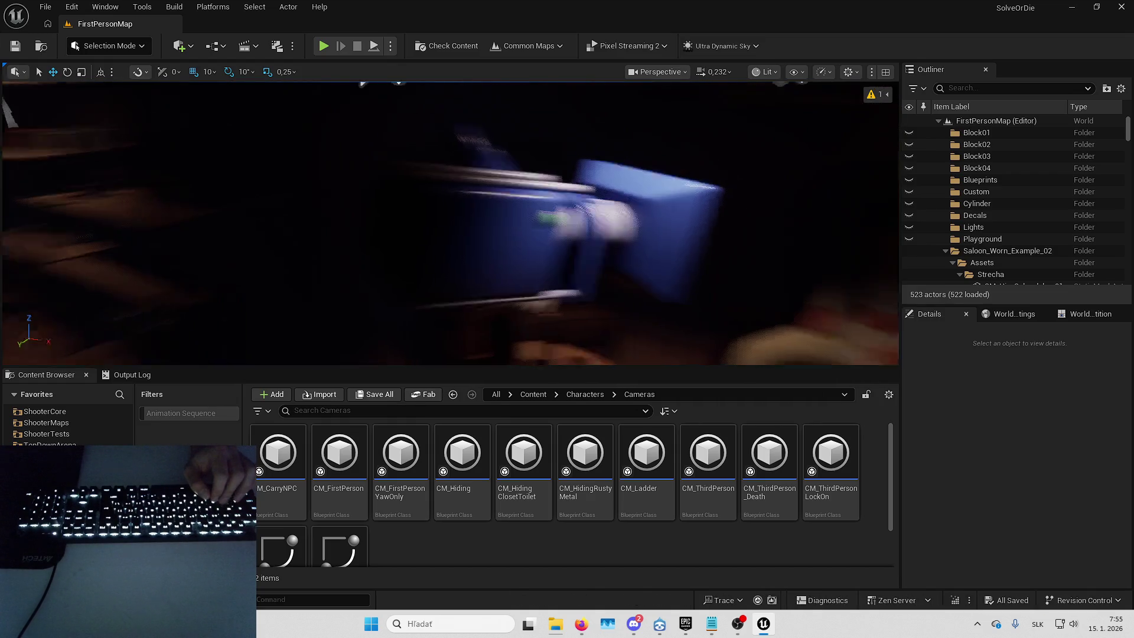
key(s)
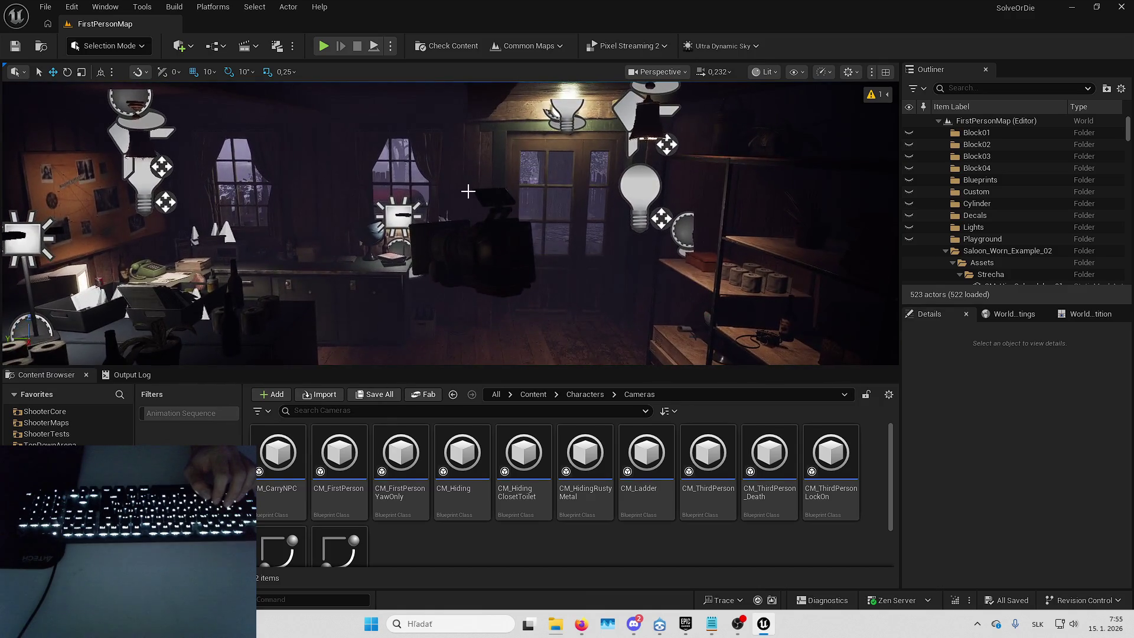
Play the level in the editor and run 'stat fps' in the console to show frame rate.
click(321, 47)
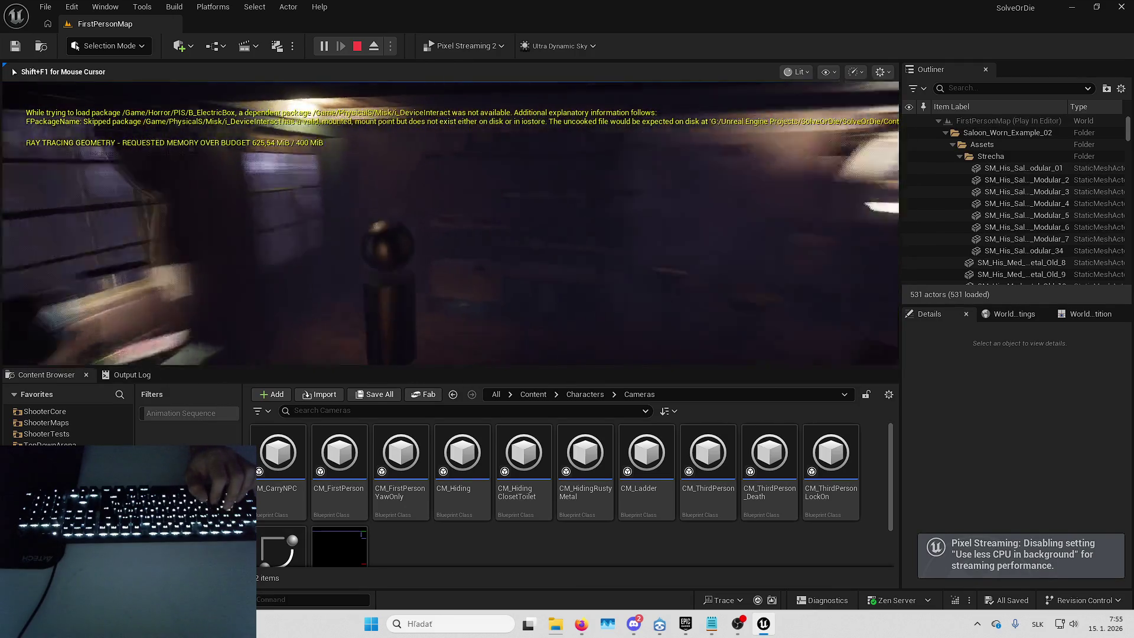
key(alt+shift)
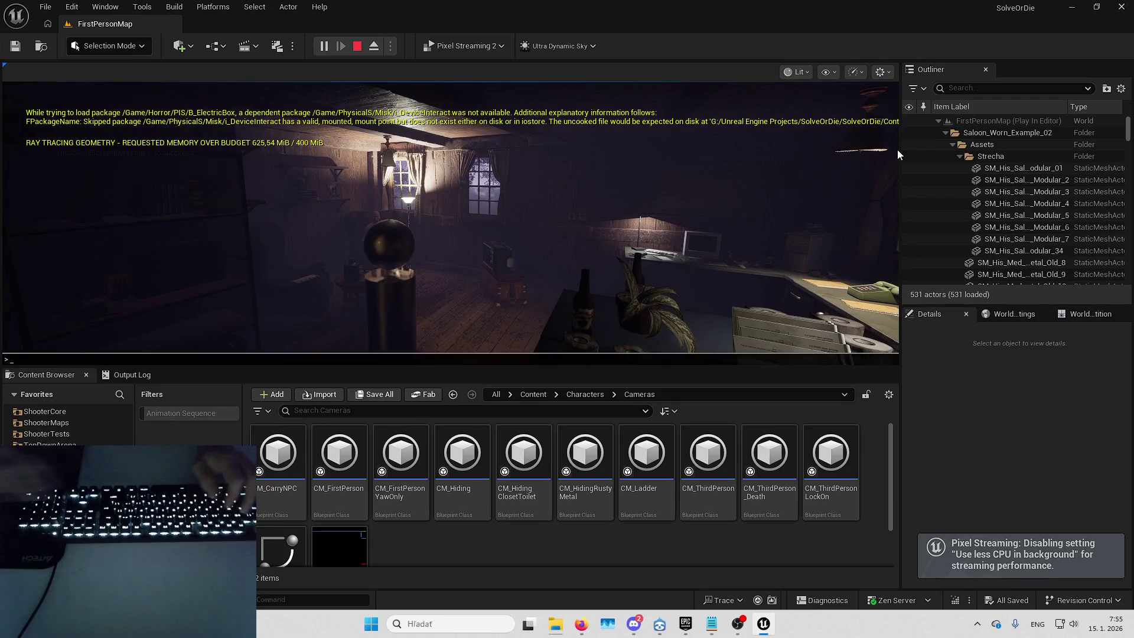
key(grave)
text(stat fps)
key(Return)
key(alt+shift)
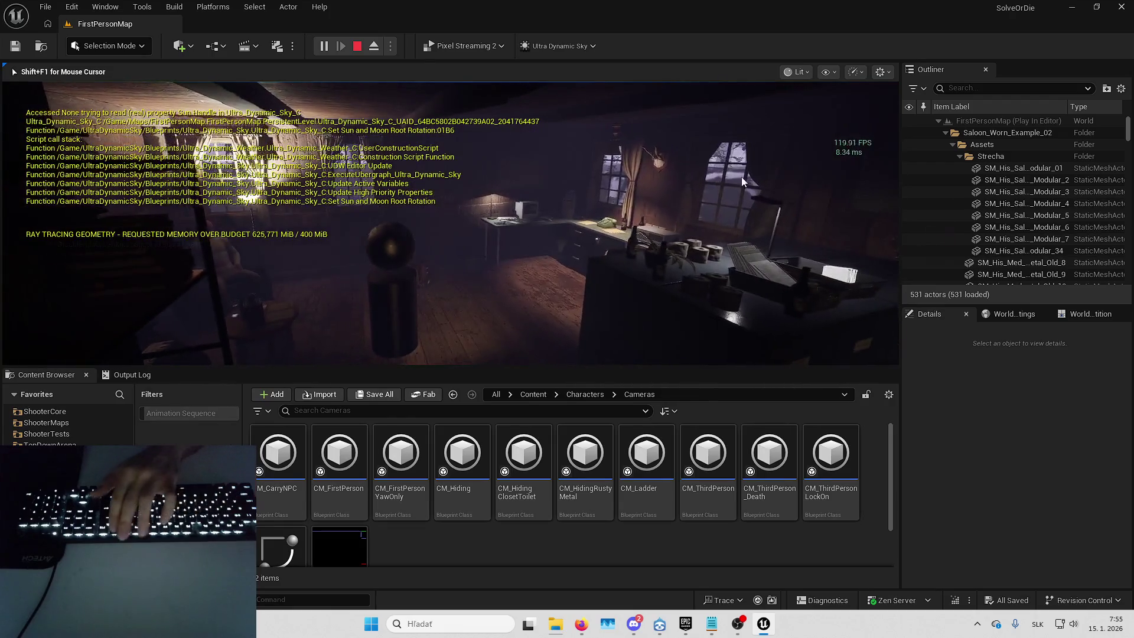
Expand the game view fullscreen, stop play, and restore the full editor layout.
key(F11)
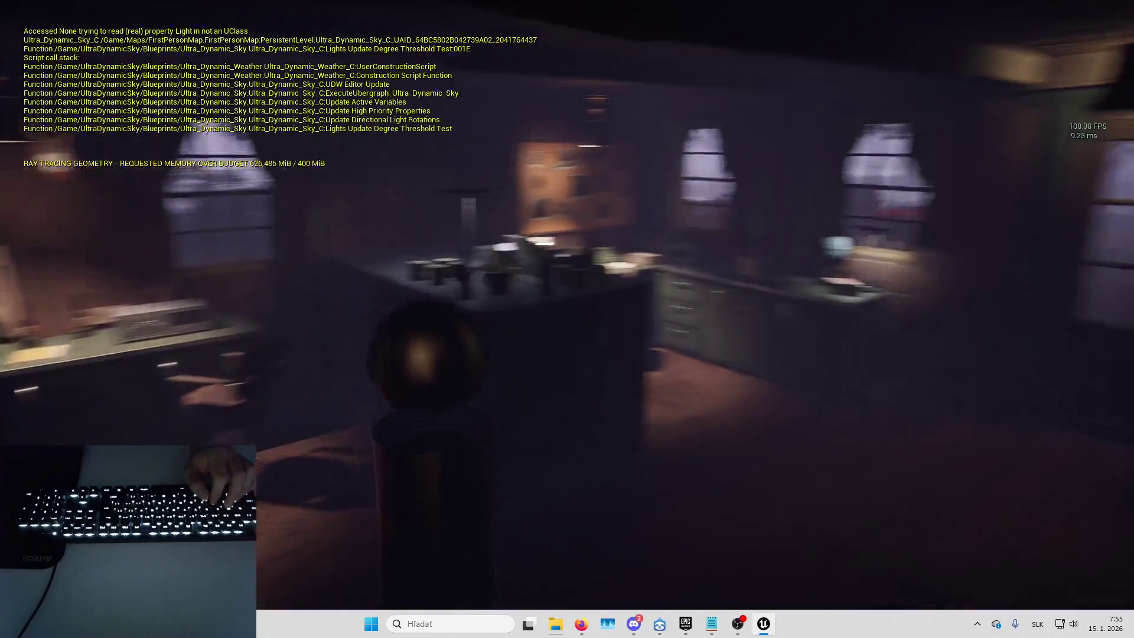
key(Escape)
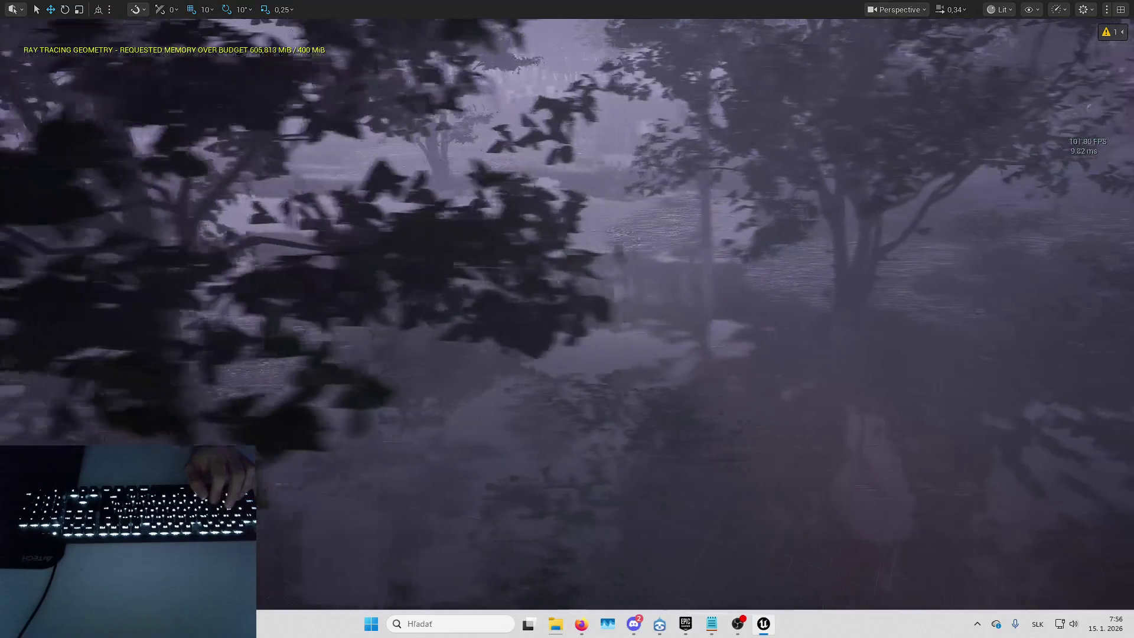
key(F11)
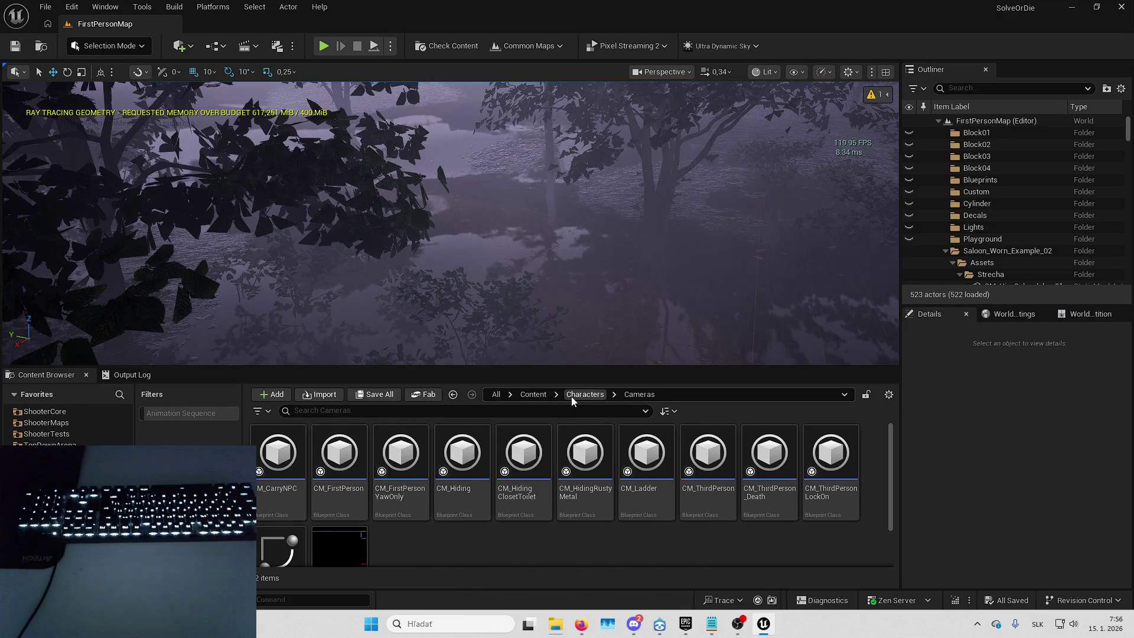
Browse the Content Browser to Content > Maps and load the L_ShooterGym_WP2 level.
click(534, 394)
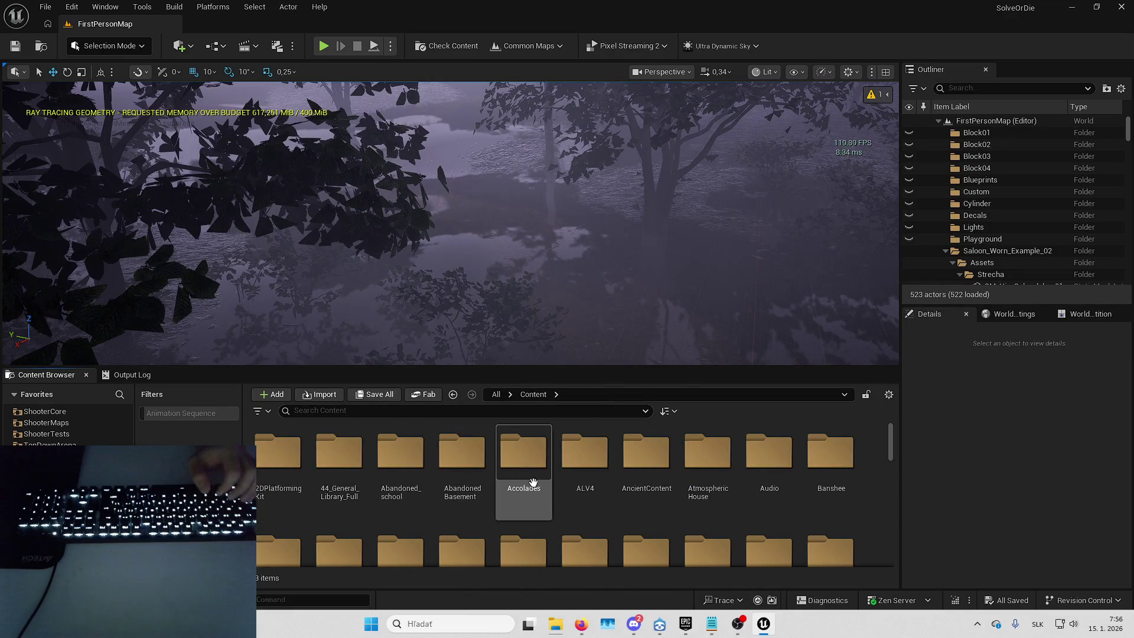
scroll(533, 484, down, 2)
scroll(532, 483, up, 2)
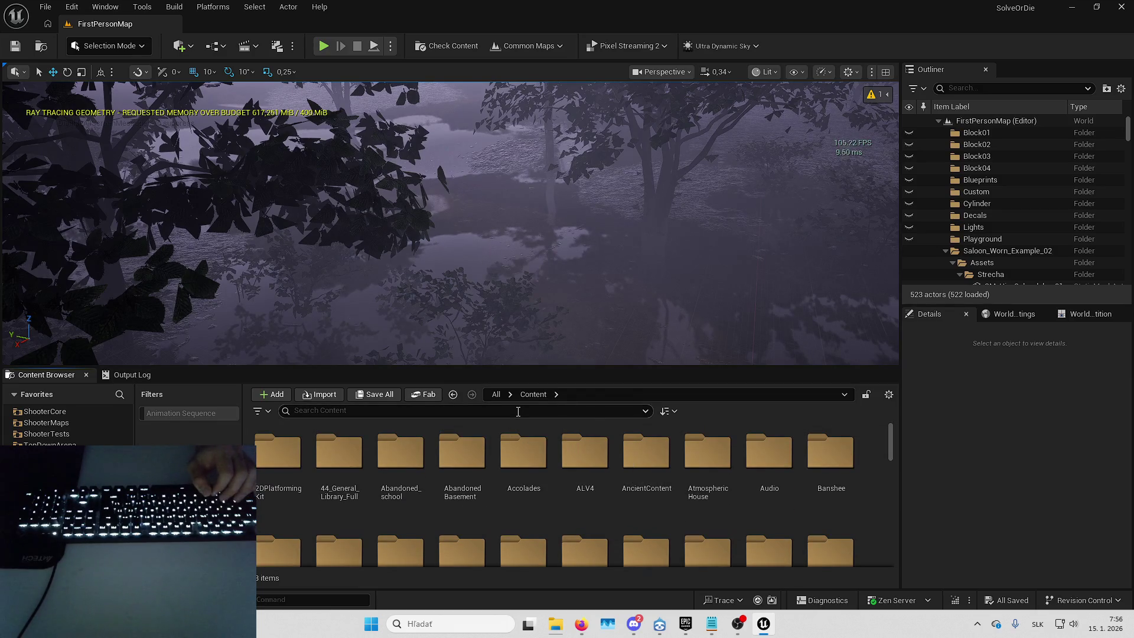
click(526, 455)
scroll(531, 461, down, 3)
double_click(522, 458)
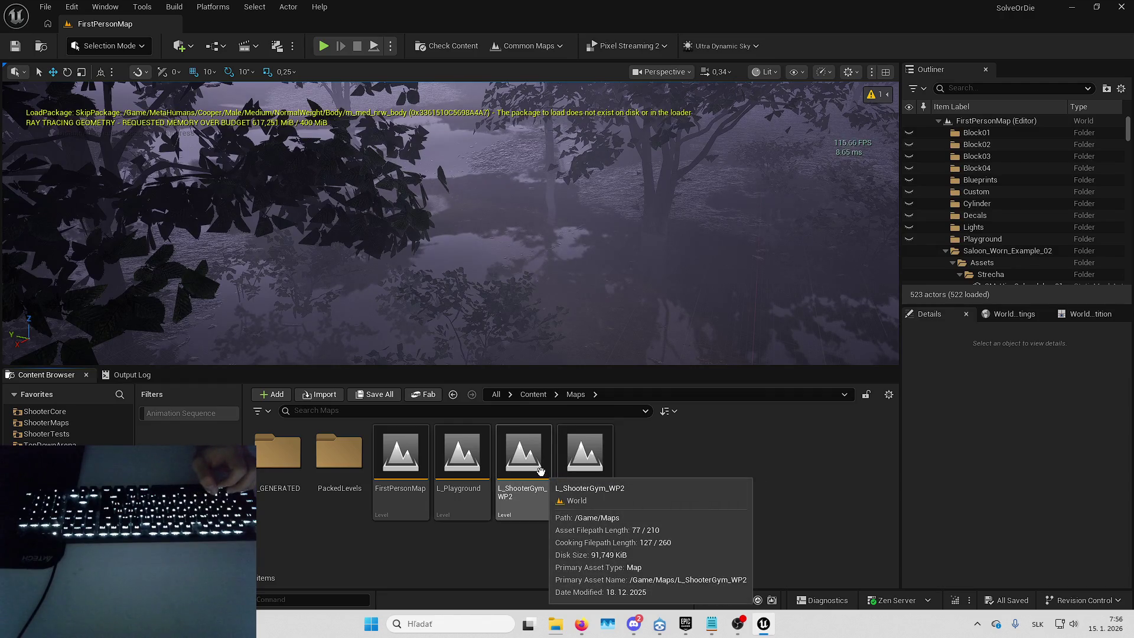
double_click(540, 470)
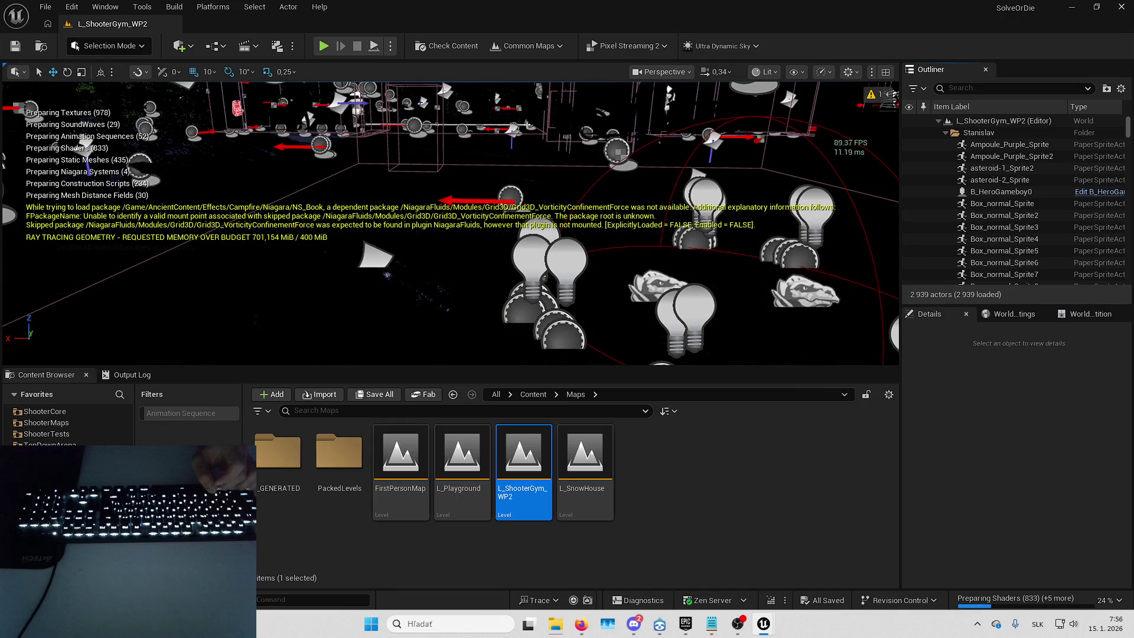
mouse_move(527, 124)
mouse_down()
mouse_move(570, 276)
mouse_move(589, 128)
mouse_move(243, 181)
mouse_move(283, 242)
mouse_up()
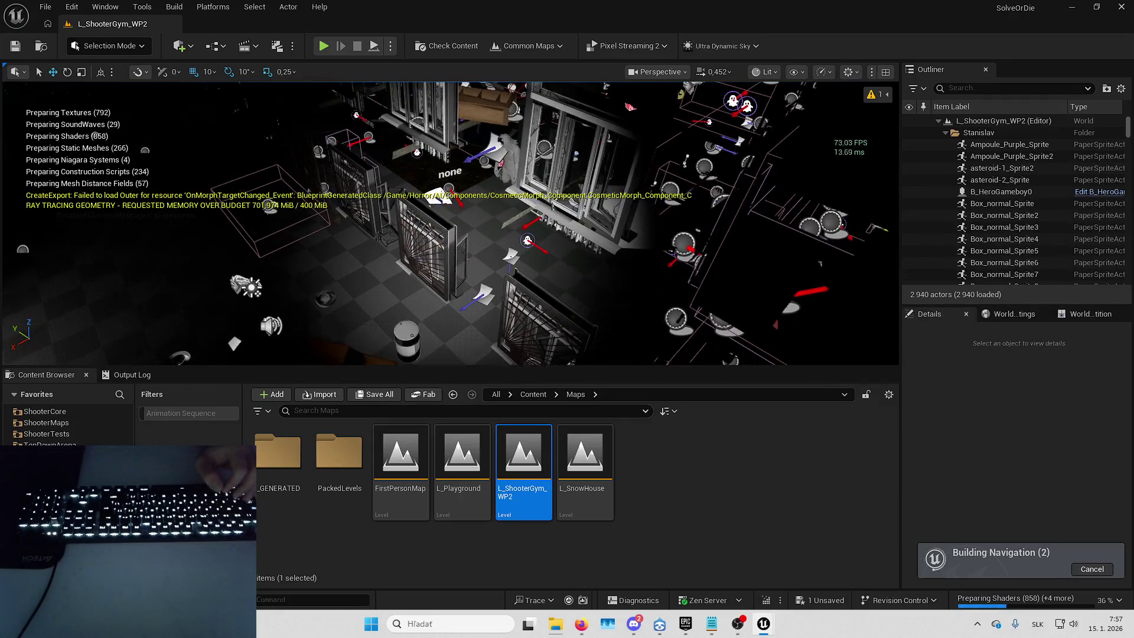
mouse_move(283, 242)
mouse_down()
mouse_move(595, 274)
mouse_move(595, 240)
mouse_move(526, 240)
mouse_move(570, 258)
mouse_move(558, 258)
mouse_move(573, 230)
mouse_up()
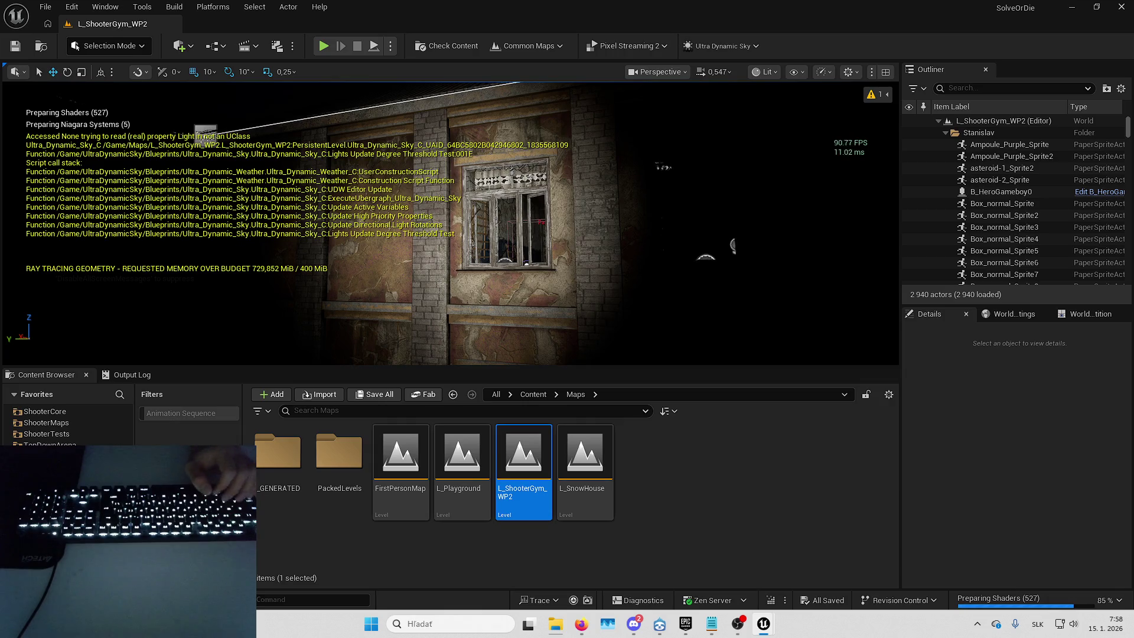
Fly past the car, facade and playground, then switch the viewport to immersive fullscreen.
key(s)
key(w)
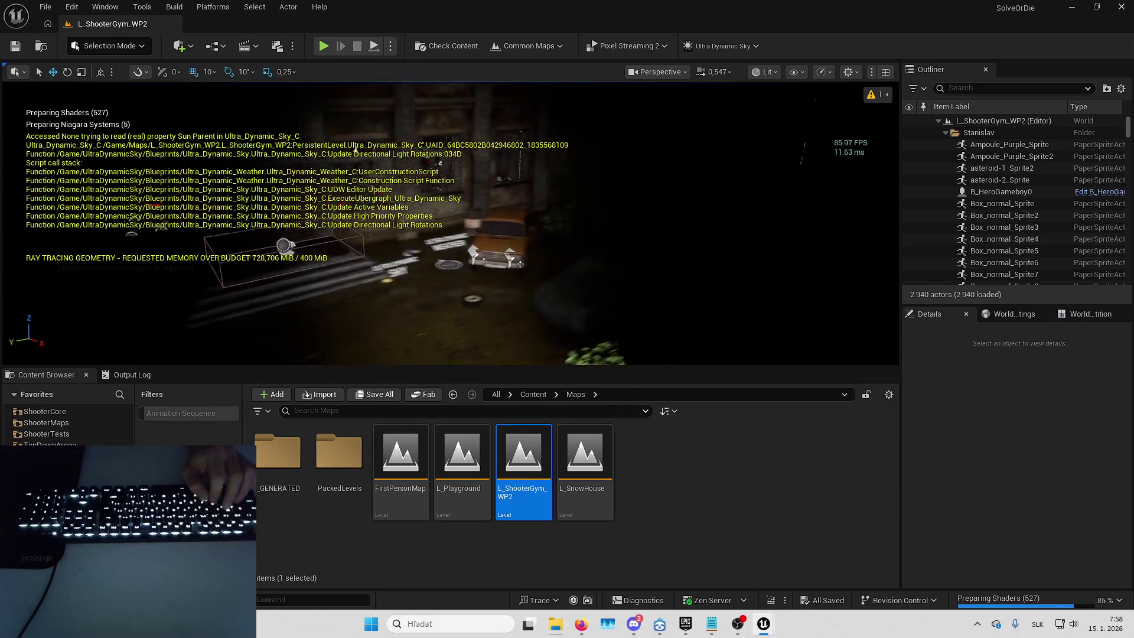
key(s)
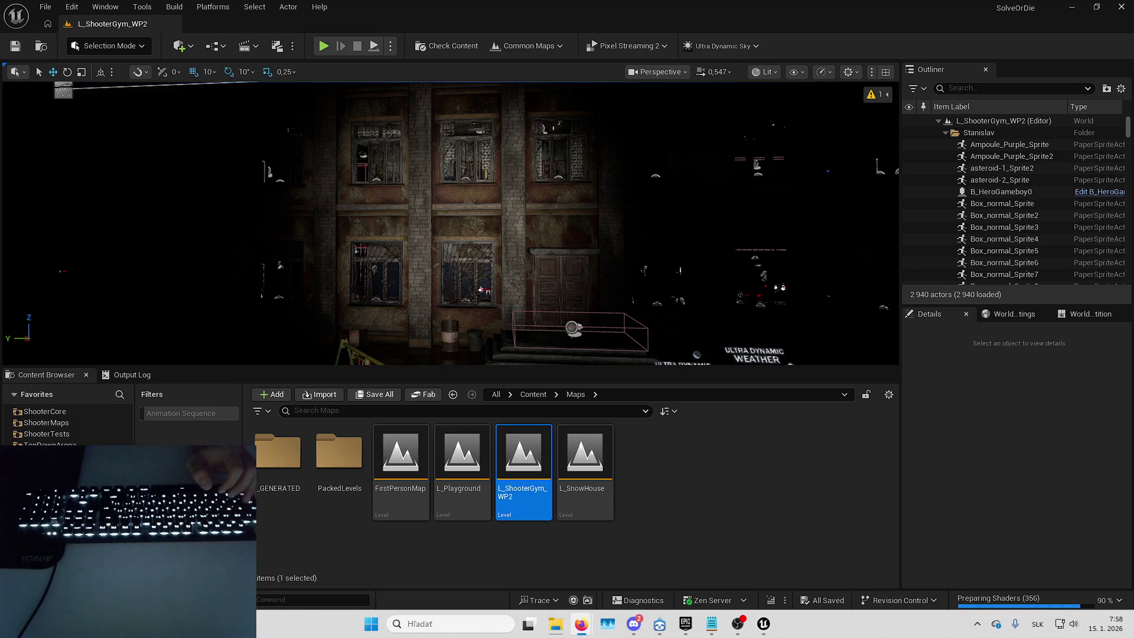
key(Left)
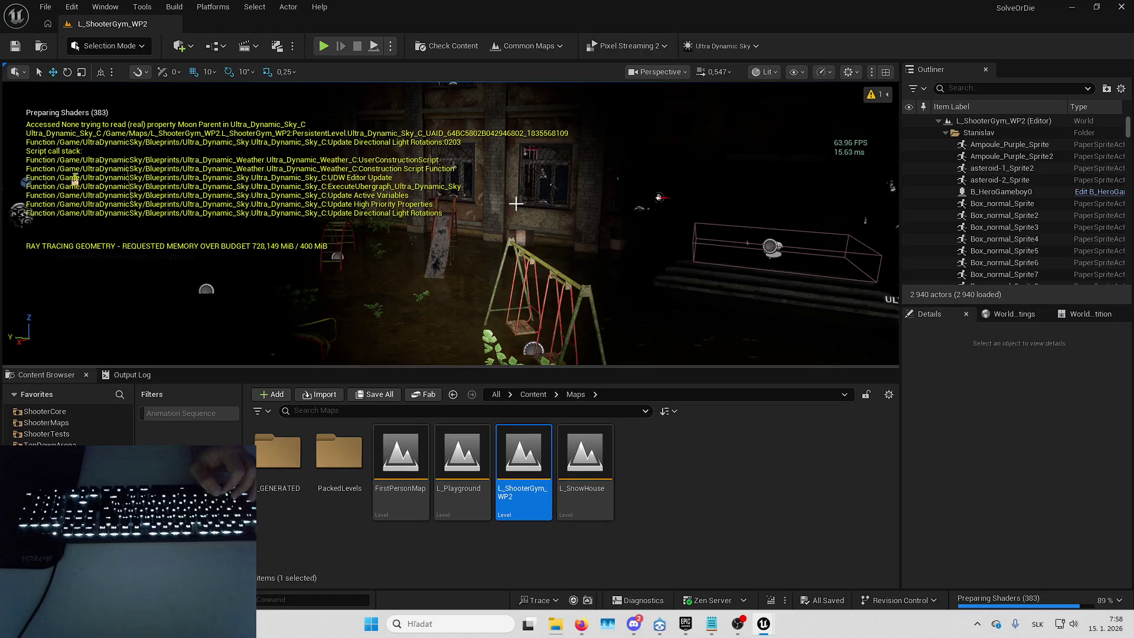
key(Right)
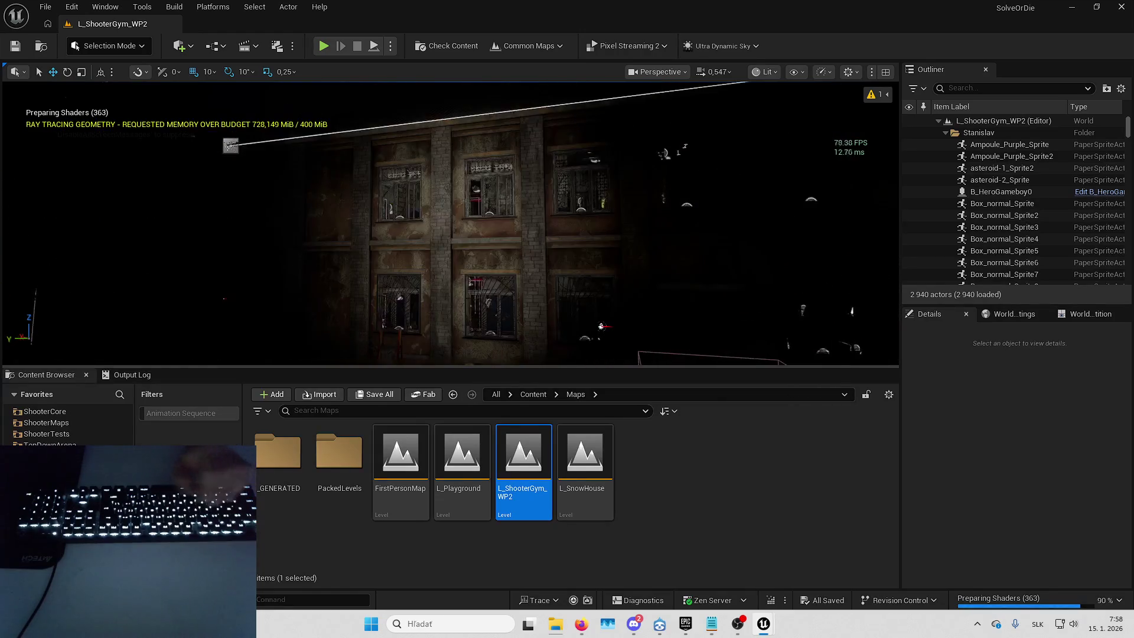
key(F11)
key(Right)
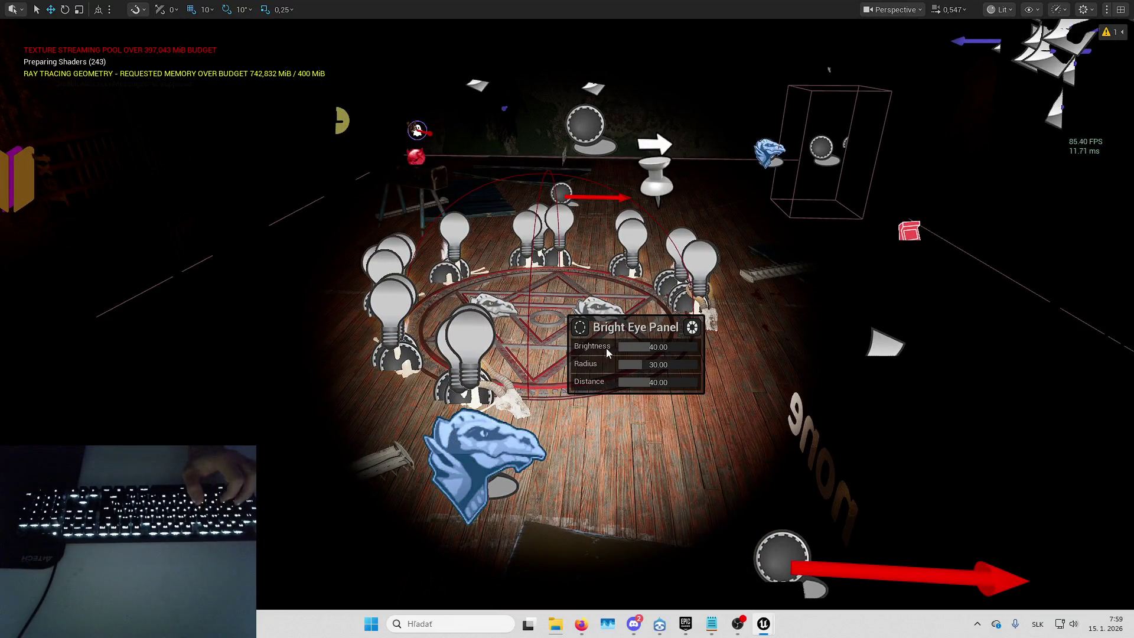
Lower the Bright Eye Panel brightness to 16.42, fly through the corridors, and exit immersive mode.
mouse_move(648, 348)
mouse_down()
mouse_move(632, 344)
mouse_move(672, 363)
mouse_move(656, 384)
mouse_move(632, 349)
mouse_up()
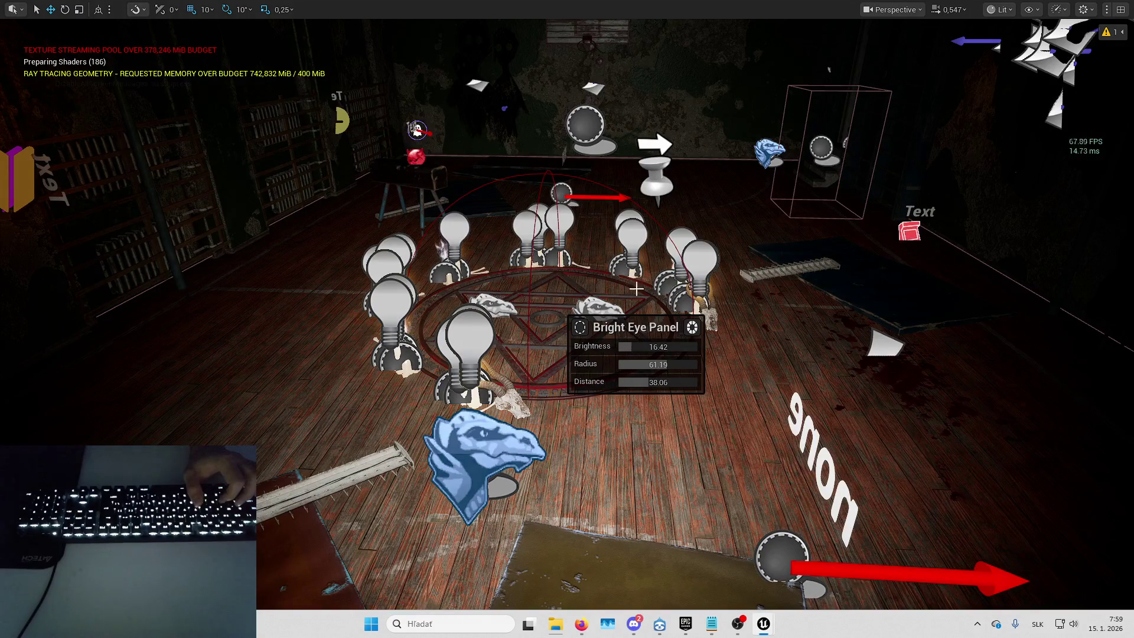
mouse_move(637, 289)
mouse_down()
mouse_move(561, 284)
mouse_move(502, 254)
mouse_move(490, 195)
mouse_move(532, 254)
mouse_move(650, 284)
mouse_move(685, 275)
mouse_move(724, 406)
mouse_move(590, 370)
mouse_up()
mouse_move(599, 272)
mouse_down()
mouse_move(532, 330)
mouse_move(555, 334)
mouse_move(597, 271)
mouse_move(591, 284)
mouse_move(547, 289)
mouse_move(500, 258)
mouse_up()
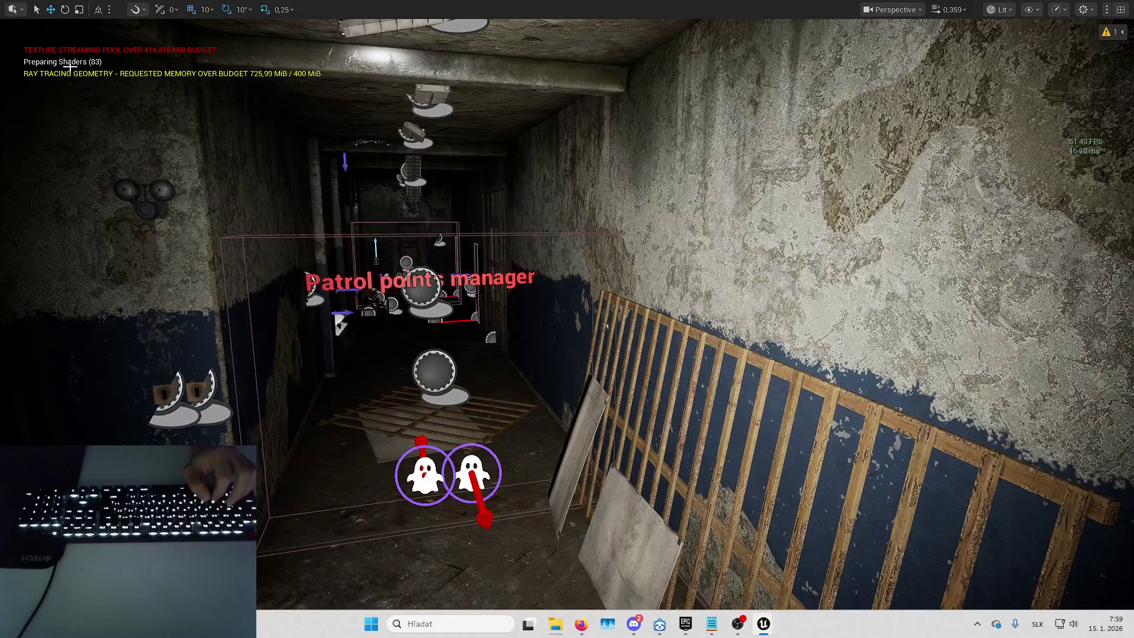
mouse_move(180, 111)
mouse_down()
mouse_move(201, 109)
mouse_move(204, 89)
mouse_move(73, 93)
mouse_up()
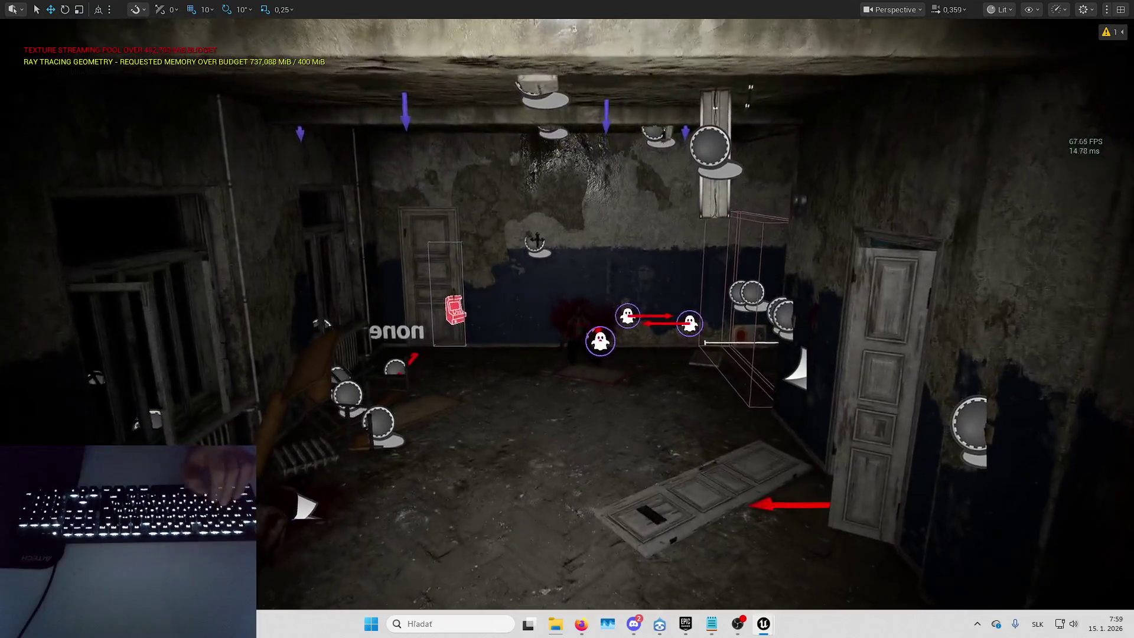
key(F11)
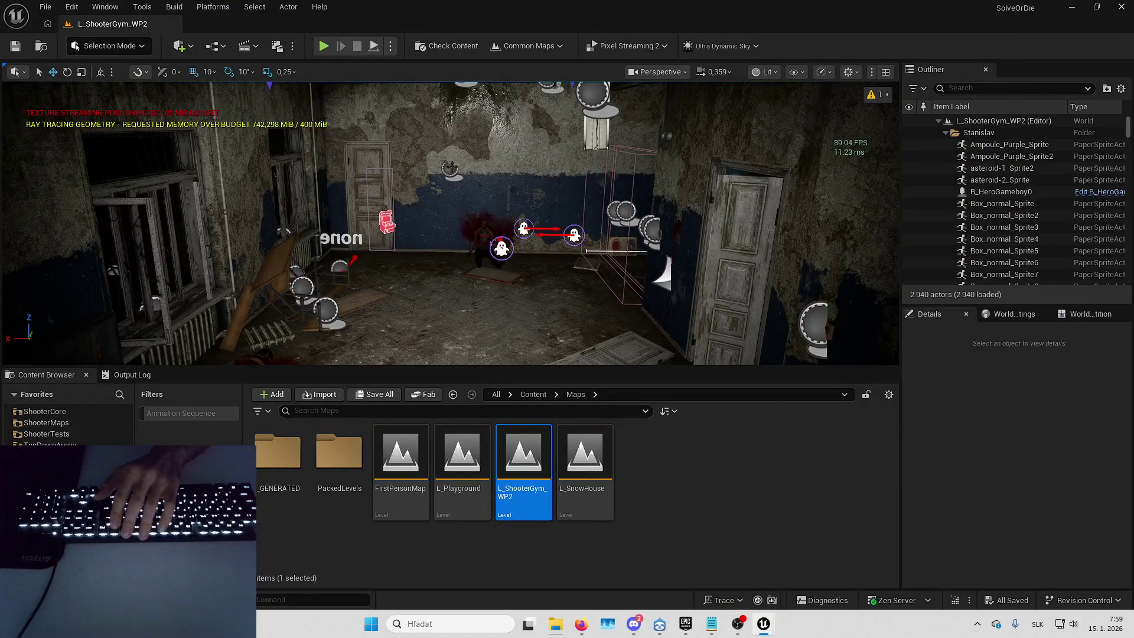
Go fullscreen, fly to the building entrance, and start Play in Editor with Alt+P.
key(F11)
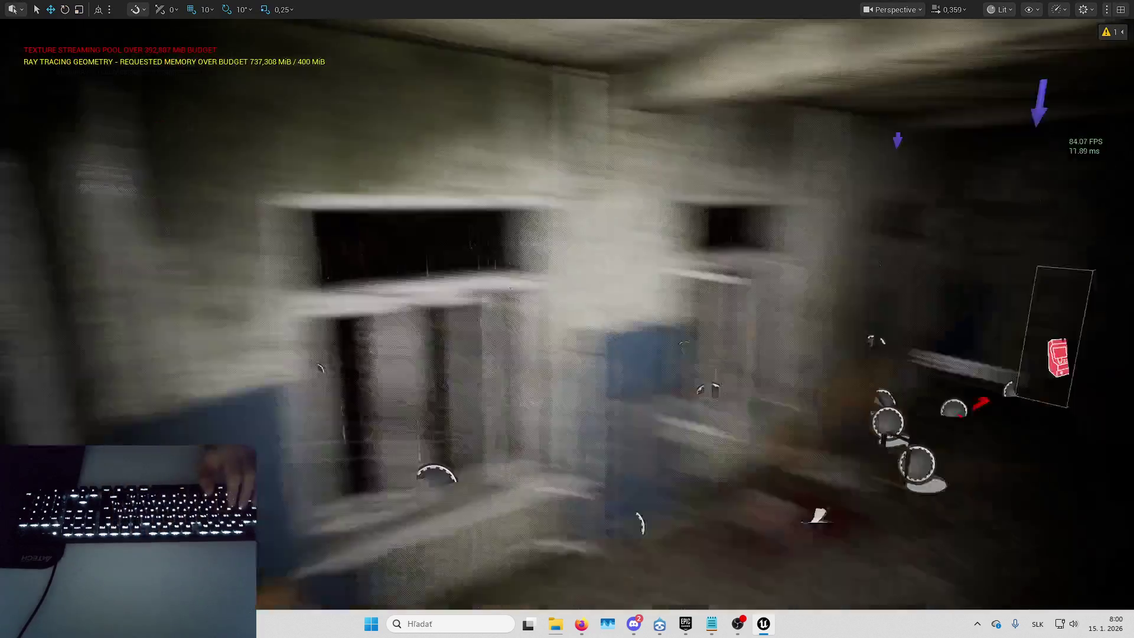
key(w)
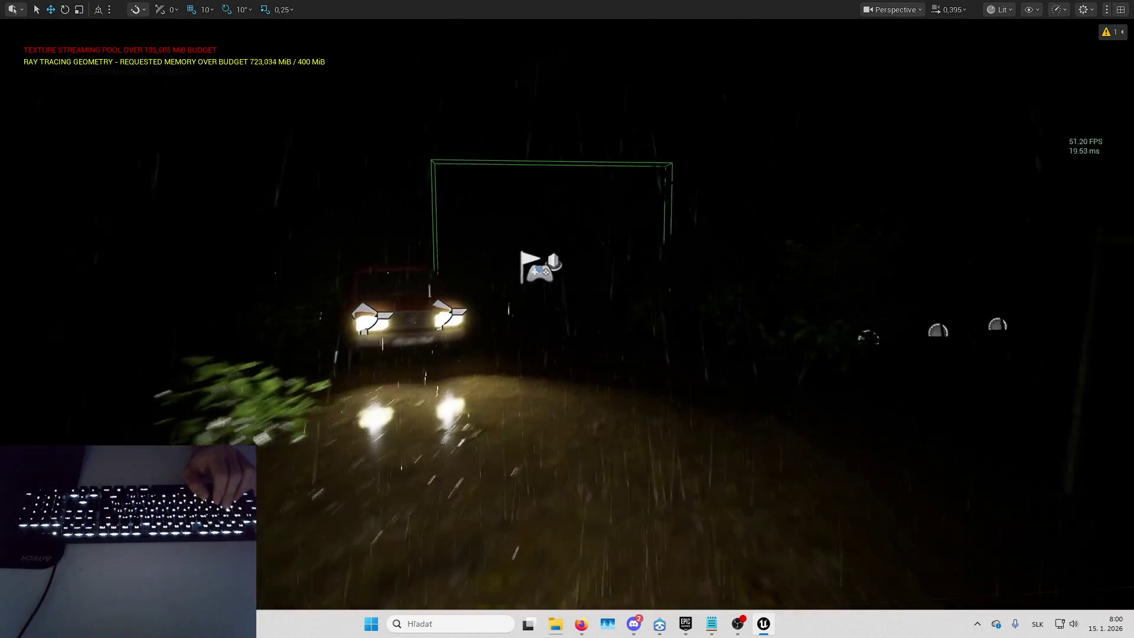
key(w)
mouse_move(1114, 40)
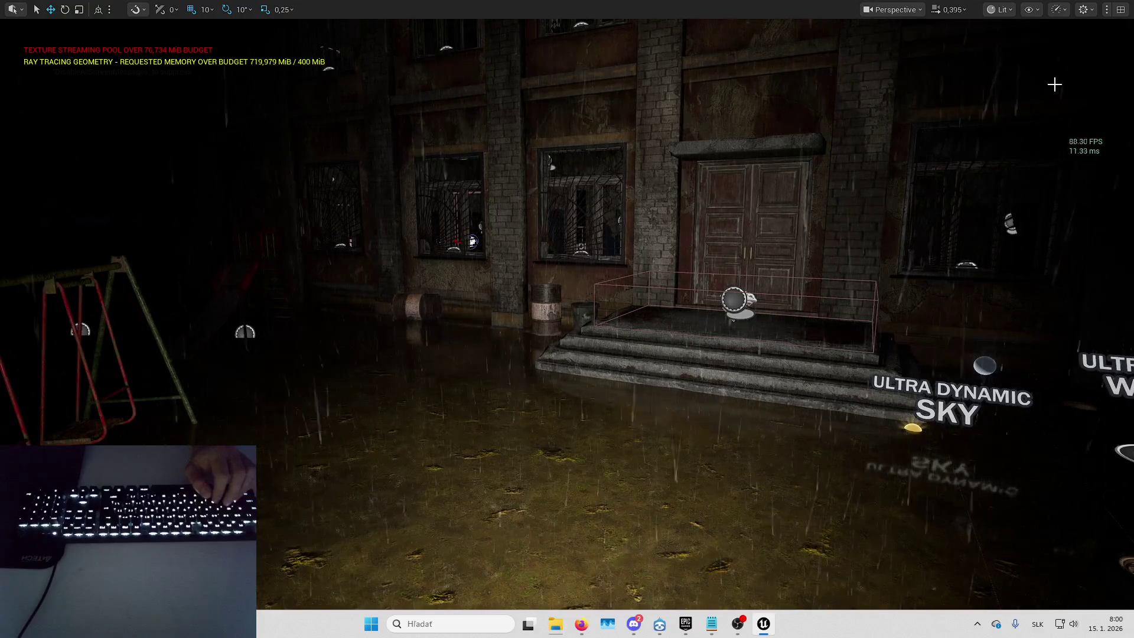
key(d)
key(w)
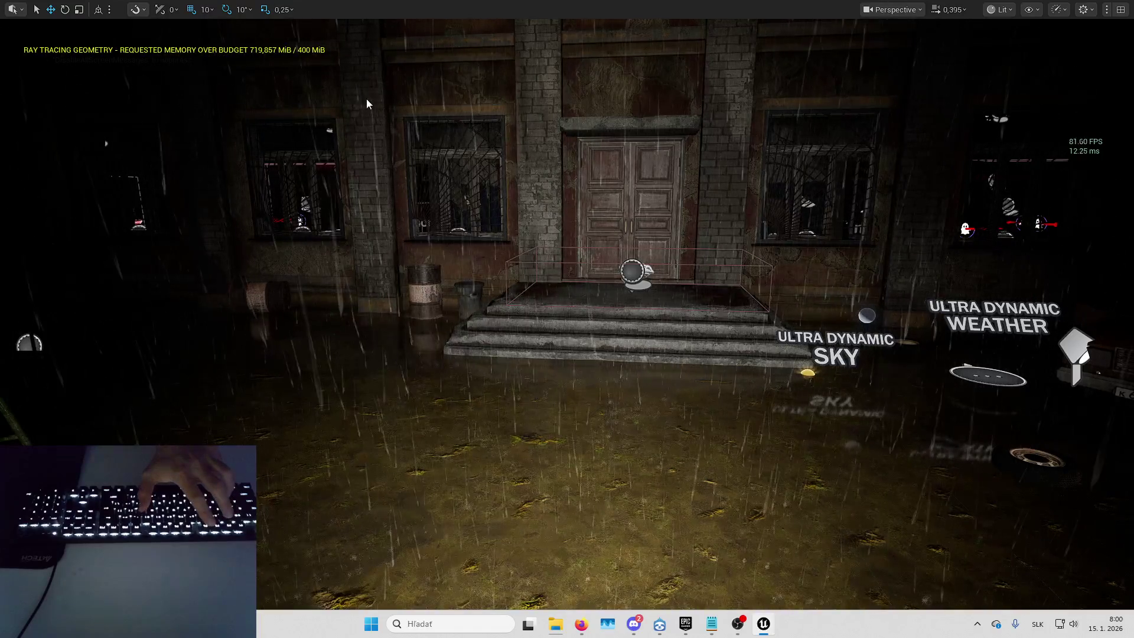
key(alt+p)
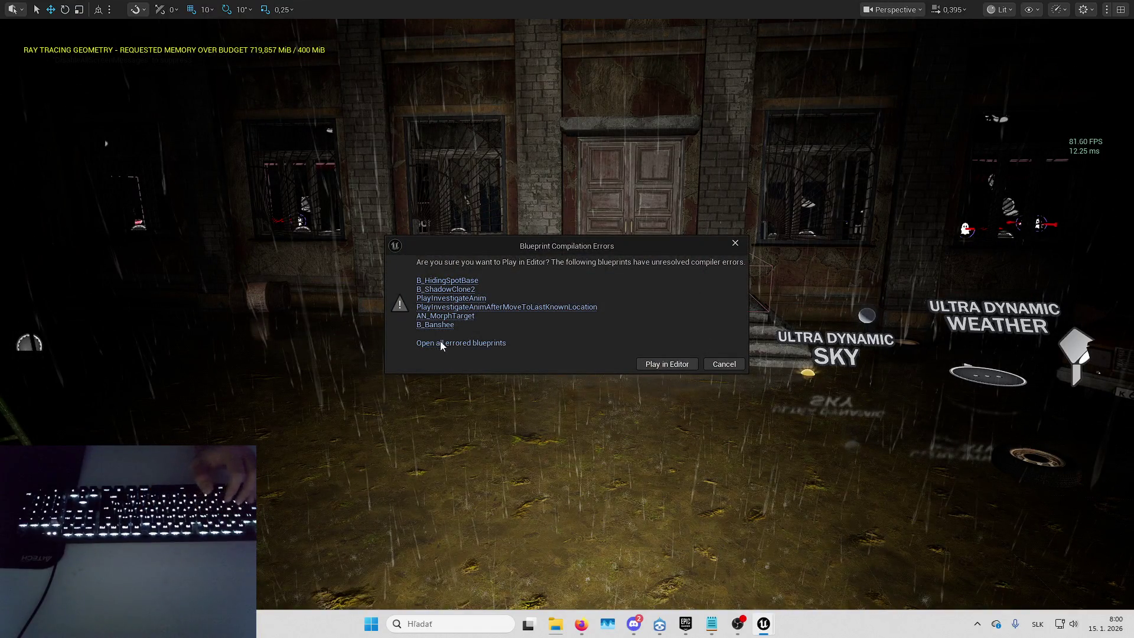
Open the blueprints that failed to compile, maximise the B_Banshee editor, and preview its mesh.
click(489, 342)
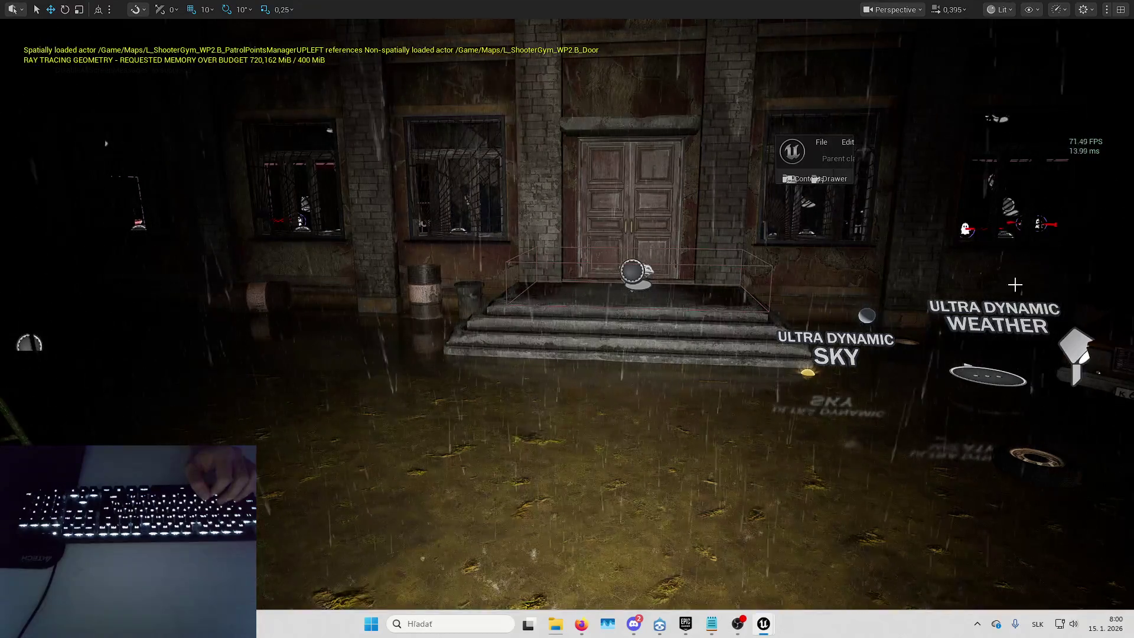
mouse_move(844, 147)
mouse_down()
mouse_move(678, 5)
mouse_move(409, 146)
mouse_move(421, 291)
mouse_move(570, 232)
mouse_move(735, 298)
mouse_up()
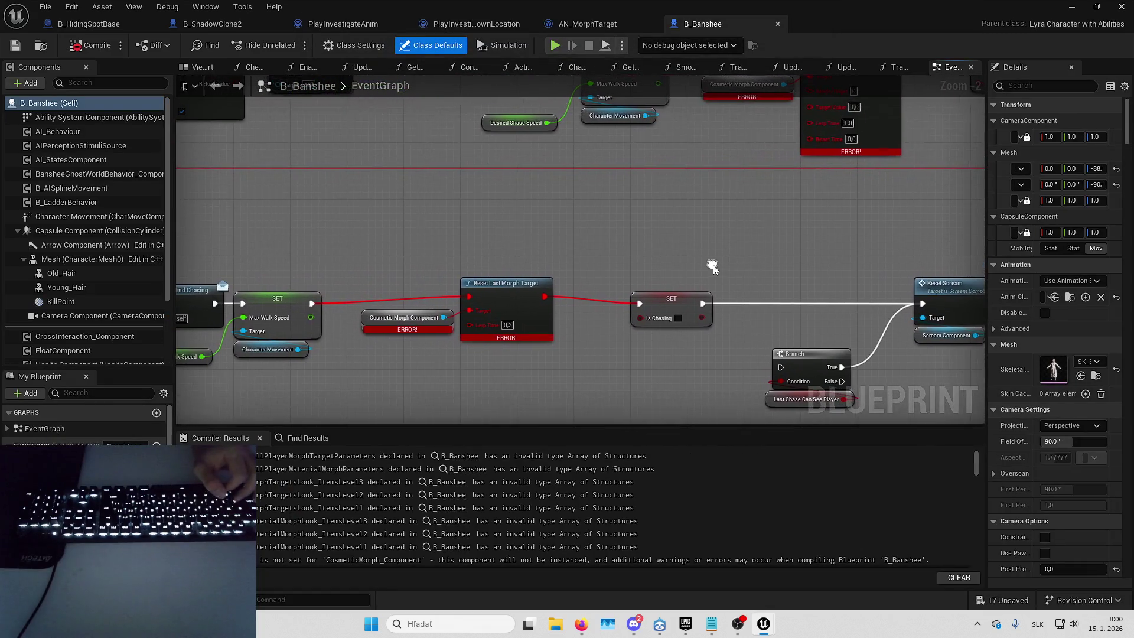
mouse_move(434, 177)
mouse_down()
mouse_move(473, 207)
mouse_move(584, 210)
mouse_up()
scroll(585, 210, down, 10)
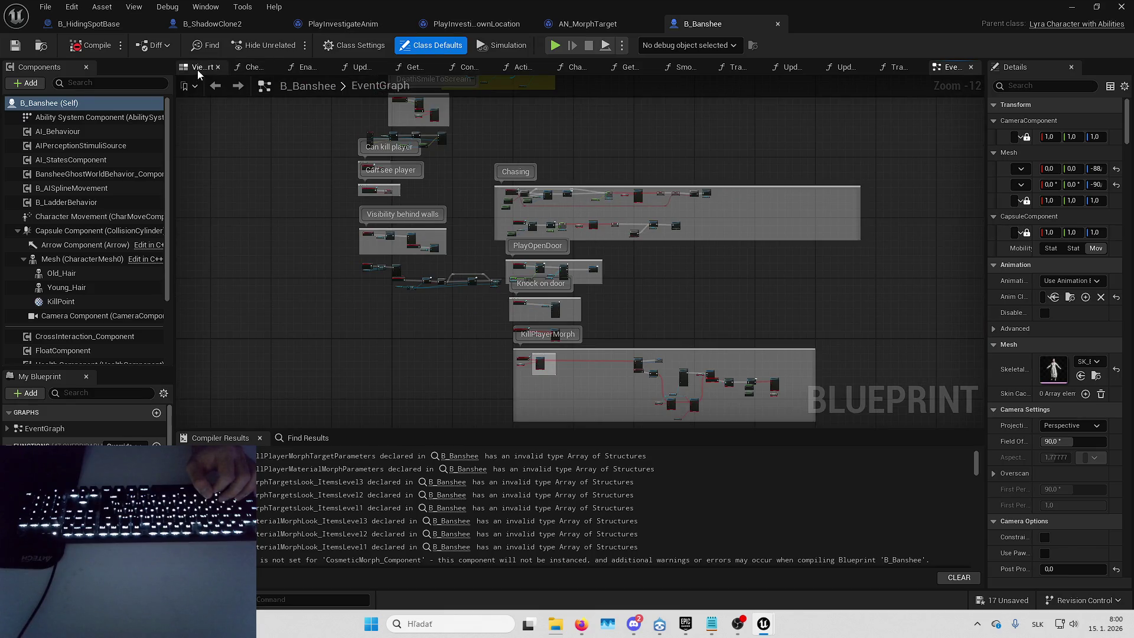
click(198, 71)
click(951, 67)
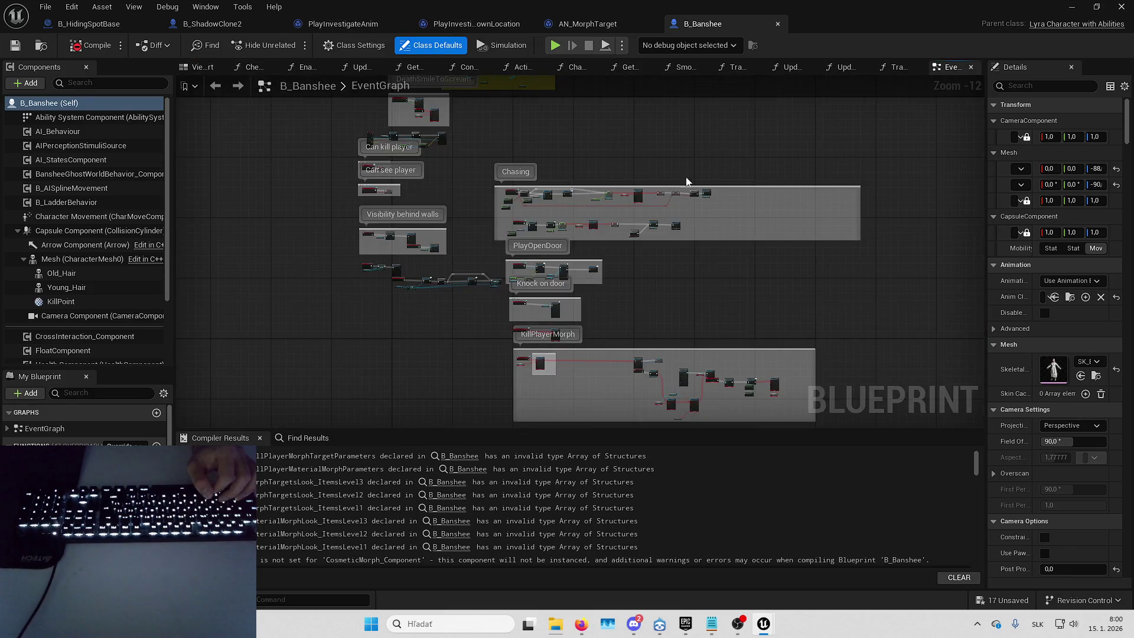
Select the first compiler error, zoom into the scream morph event nodes, and widen the Components panel.
click(453, 458)
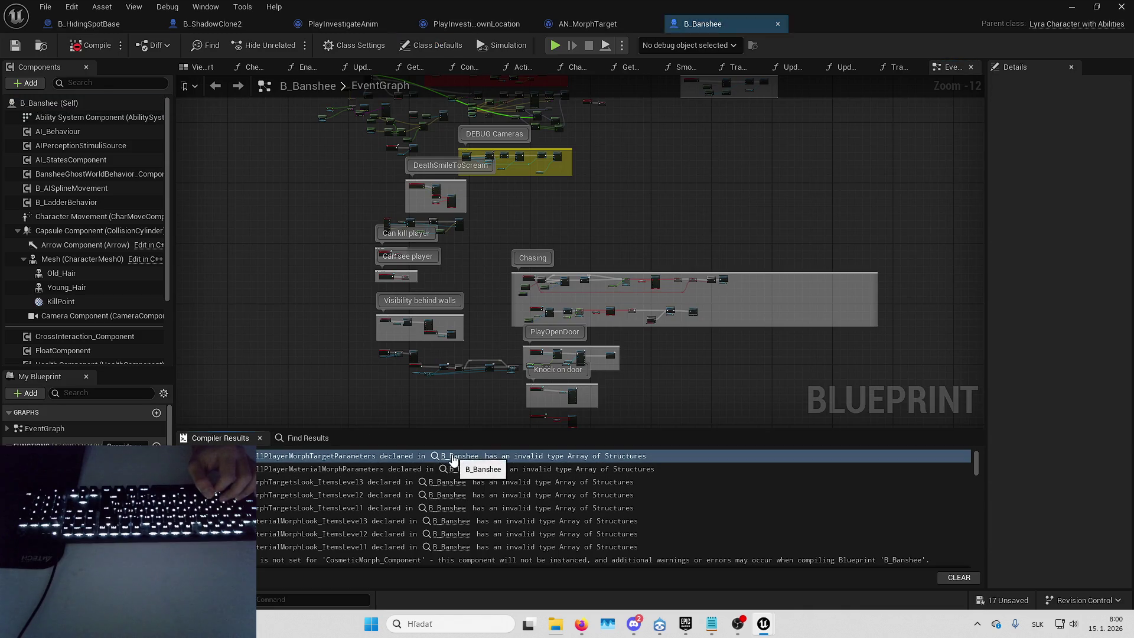
mouse_move(594, 376)
mouse_down()
mouse_move(611, 329)
mouse_move(652, 335)
mouse_move(679, 265)
mouse_up()
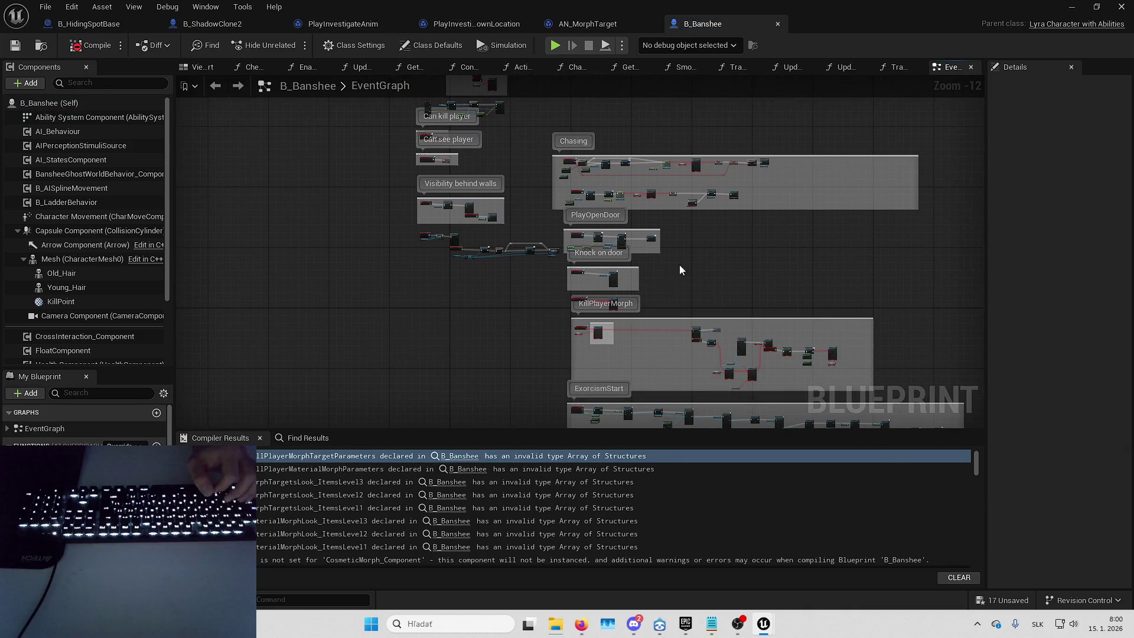
scroll(611, 288, up, 8)
drag(650, 306, 650, 239)
scroll(531, 331, up, 2)
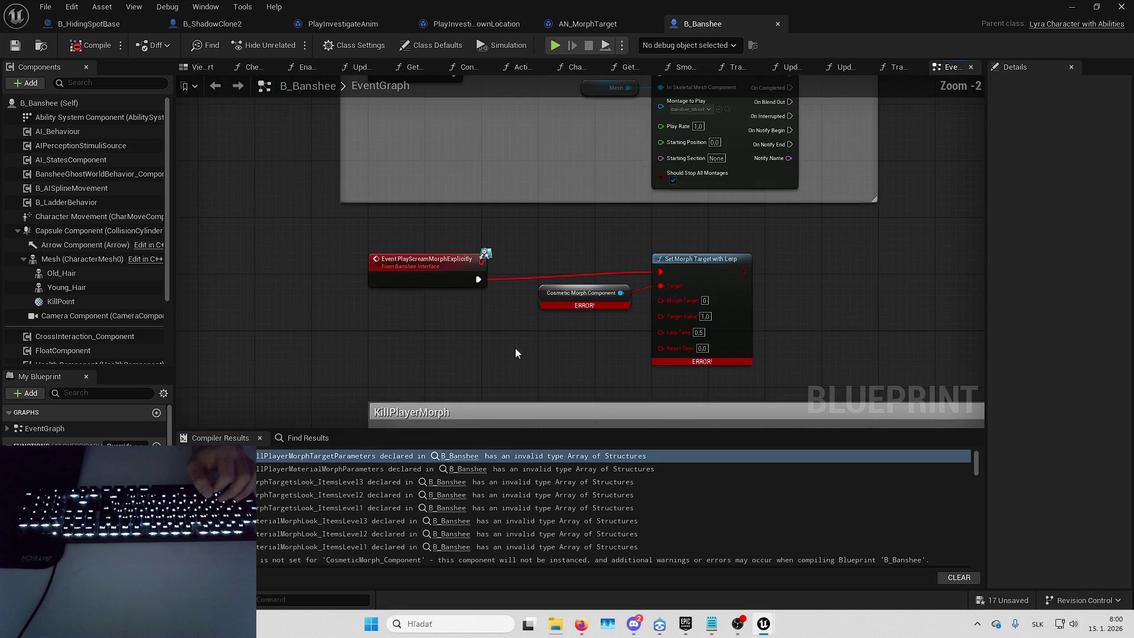
scroll(108, 247, down, 3)
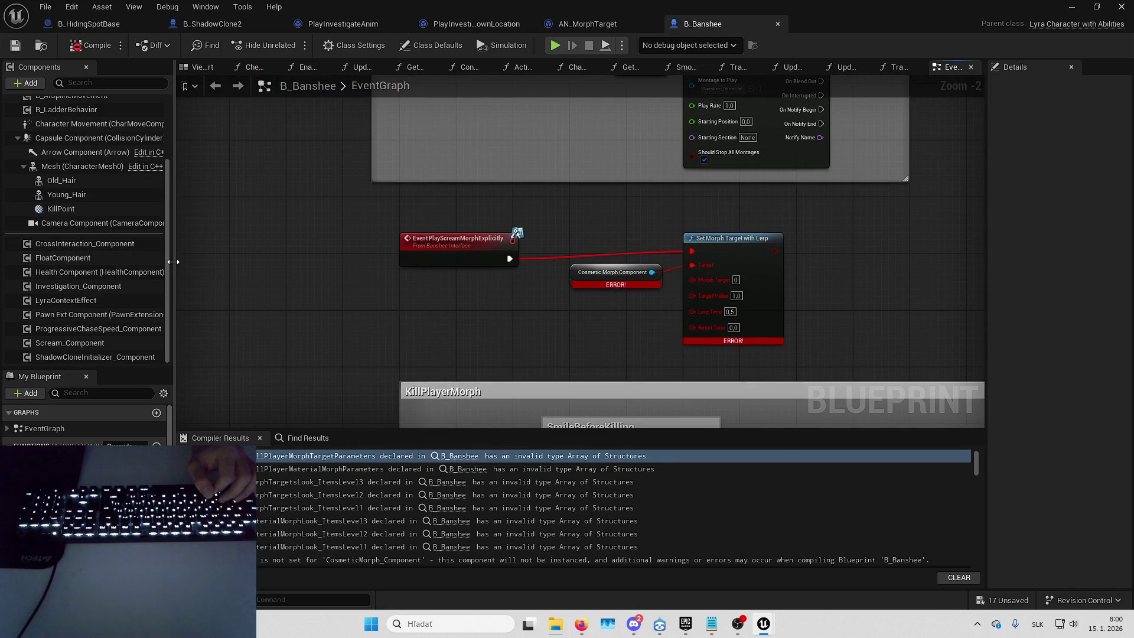
drag(173, 261, 185, 262)
Add a Morph Target Control component to B_Banshee and drag its reference into the Event Graph.
click(30, 84)
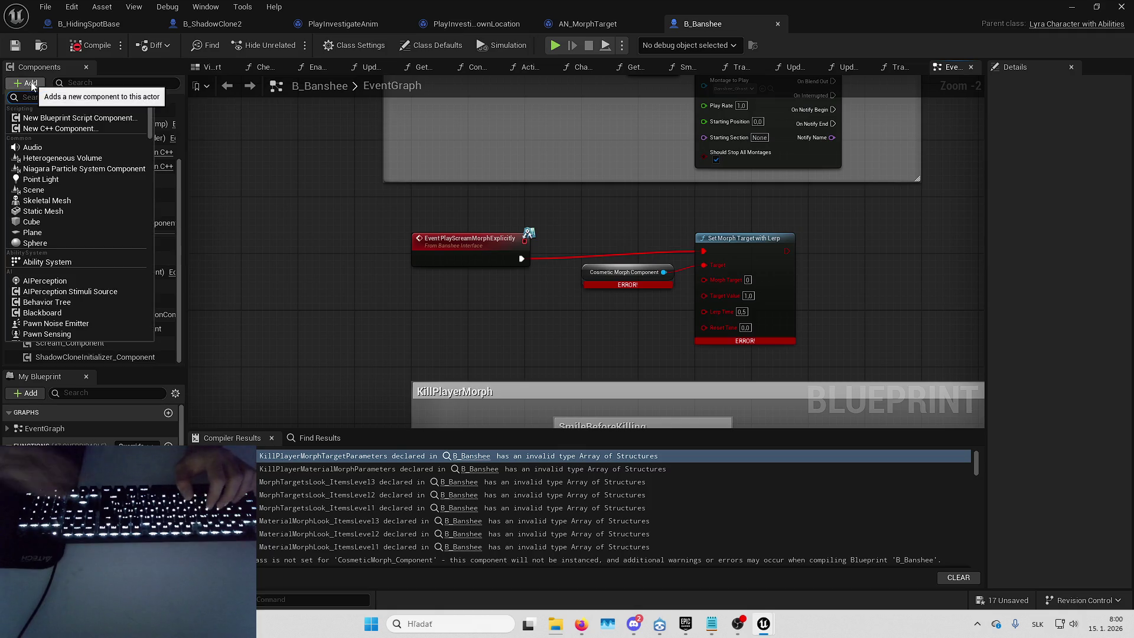
key(Escape)
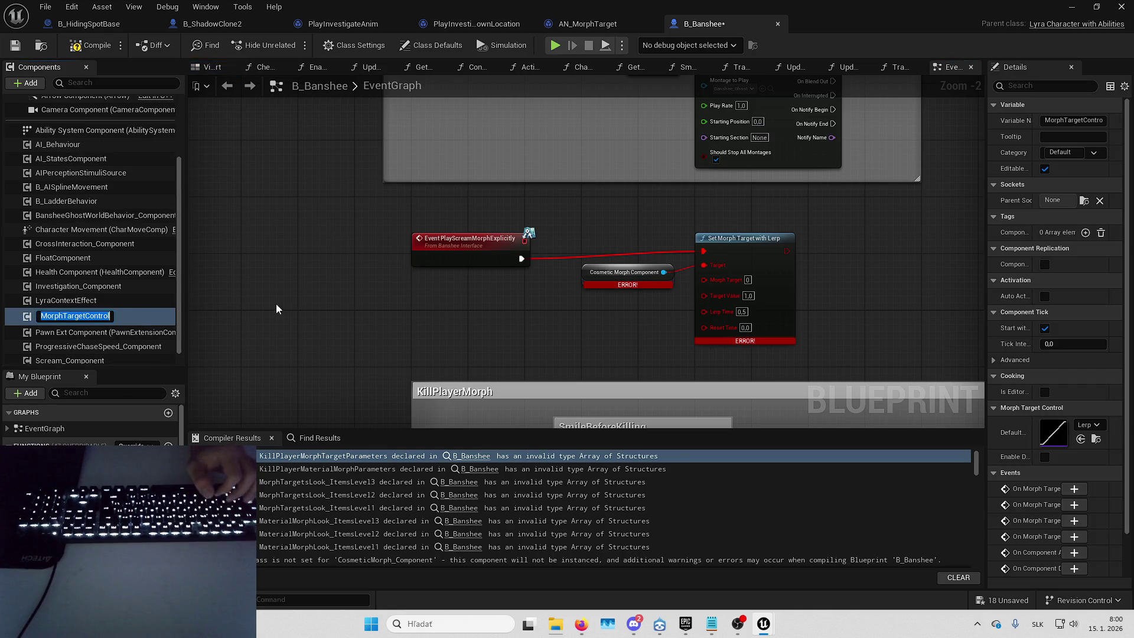
mouse_move(75, 315)
mouse_down()
mouse_move(307, 322)
mouse_move(492, 303)
mouse_up()
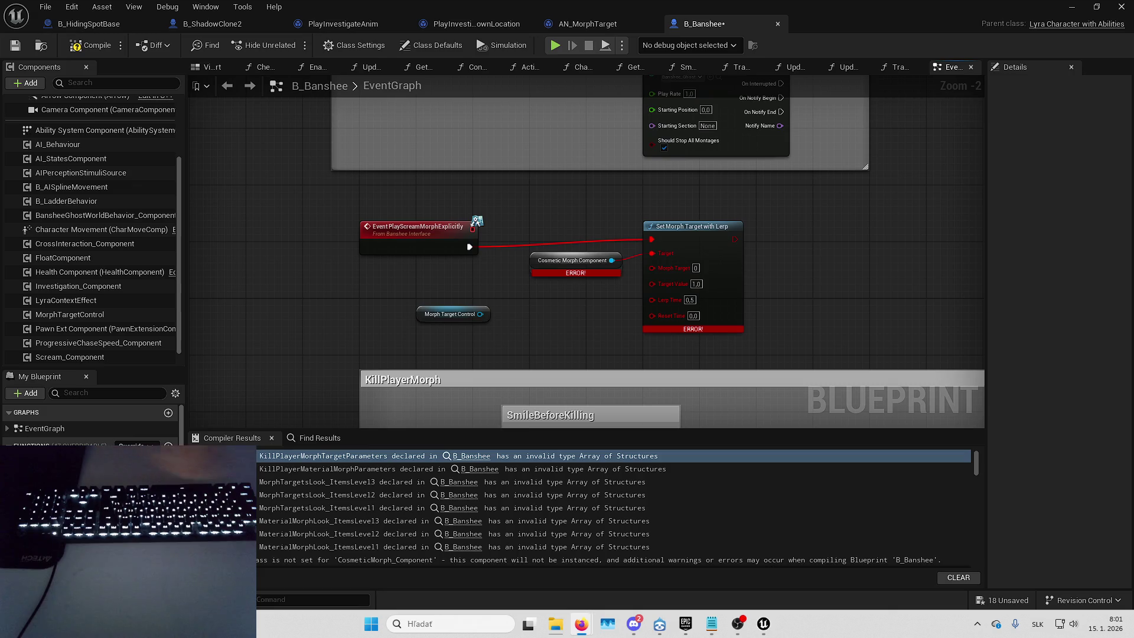
Add a Set Morph Target with Lerp node from Morph Target Control, moving the old errored nodes aside.
scroll(236, 388, up, 2)
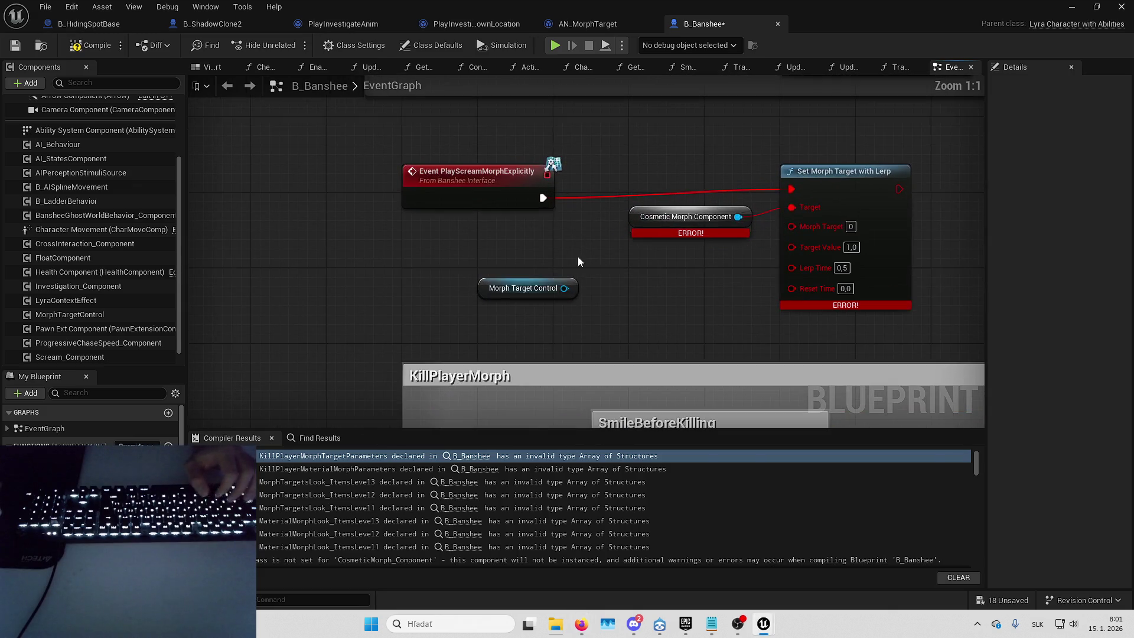
drag(564, 288, 594, 278)
text(set morph)
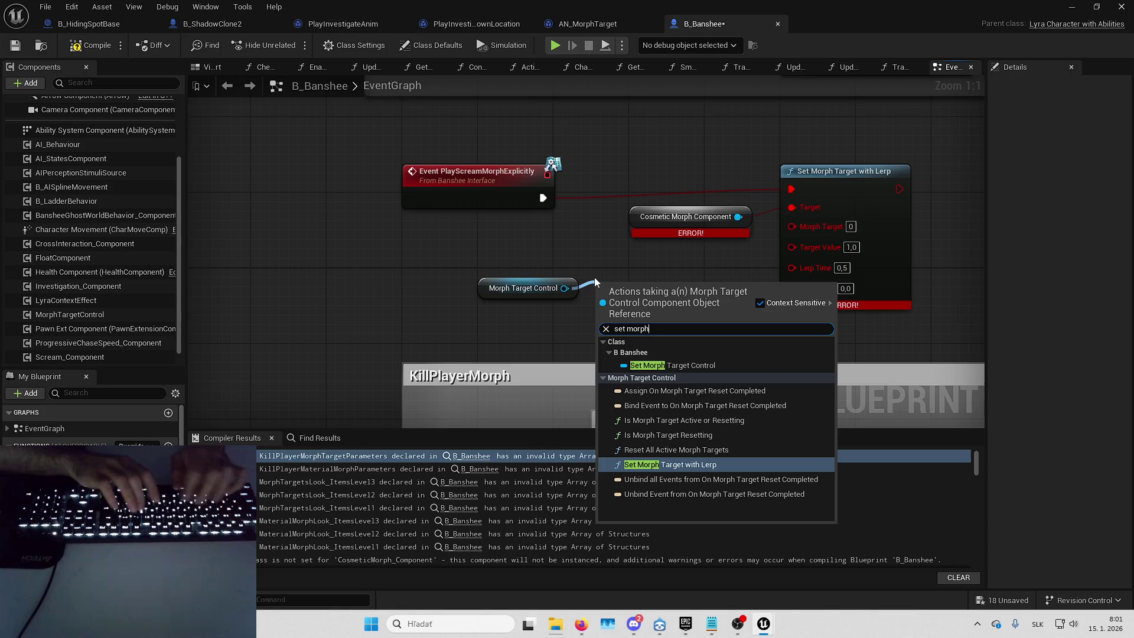
key(Return)
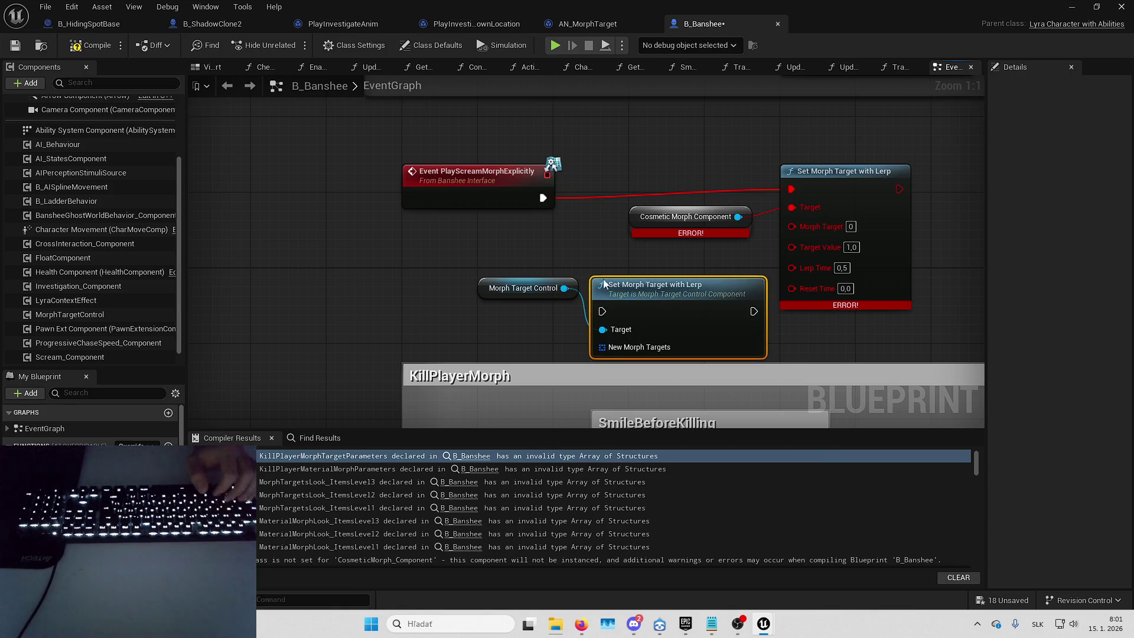
drag(670, 181, 762, 236)
drag(685, 217, 853, 228)
drag(588, 277, 616, 181)
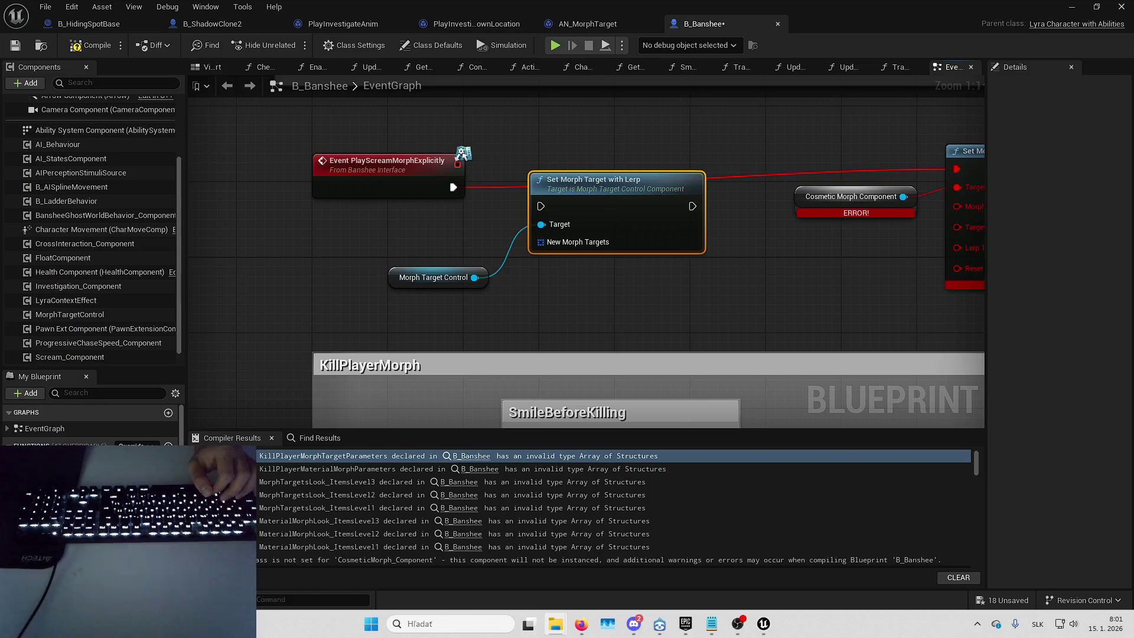
Wire the scream event's exec into Set Morph Target with Lerp and place Morph Target Control beside it.
drag(578, 186, 587, 167)
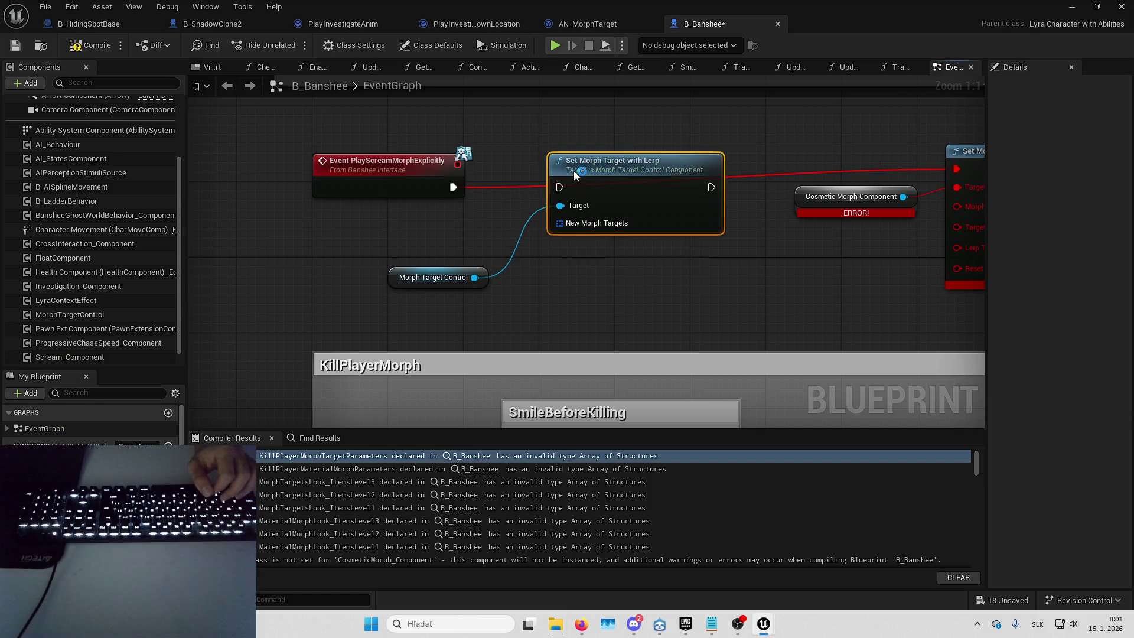
drag(453, 187, 550, 188)
click(437, 277)
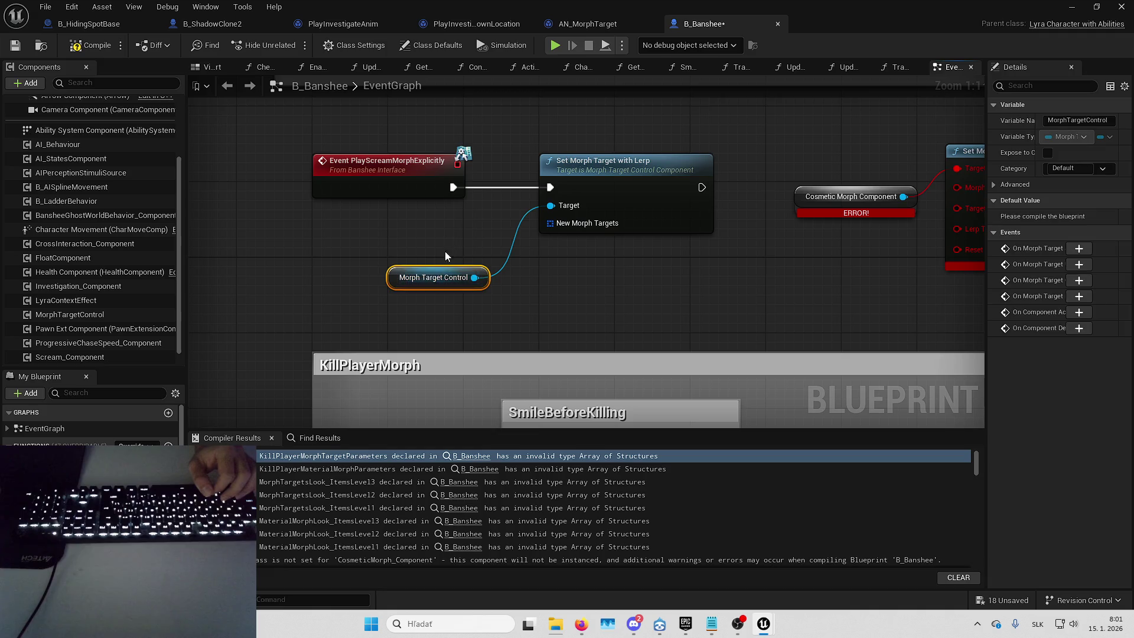
drag(420, 286, 457, 229)
Feed New Morph Targets from a Make Morph Target Data node set to Scream.
mouse_move(550, 223)
mouse_down()
mouse_move(570, 256)
mouse_move(508, 271)
mouse_move(569, 244)
mouse_move(452, 264)
mouse_move(442, 249)
mouse_move(405, 247)
mouse_move(424, 247)
mouse_up()
key(Escape)
text(make)
key(Return)
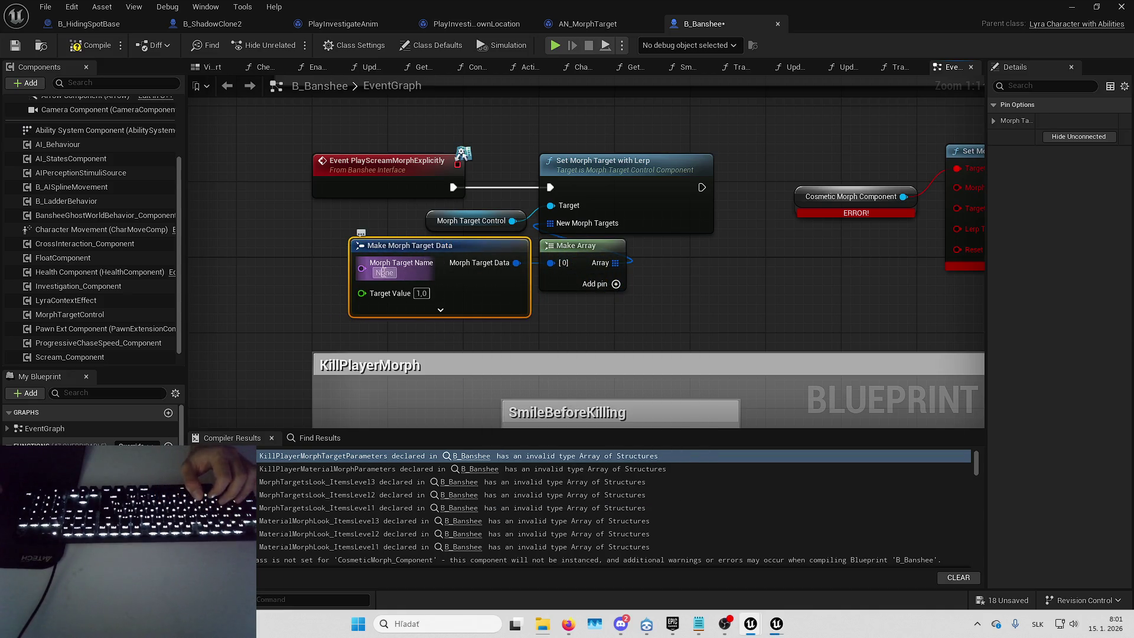
click(384, 271)
click(467, 309)
Expand the node's advanced settings, set Lerp Time to 0,5 and view the lerp curve choices.
click(463, 332)
click(440, 309)
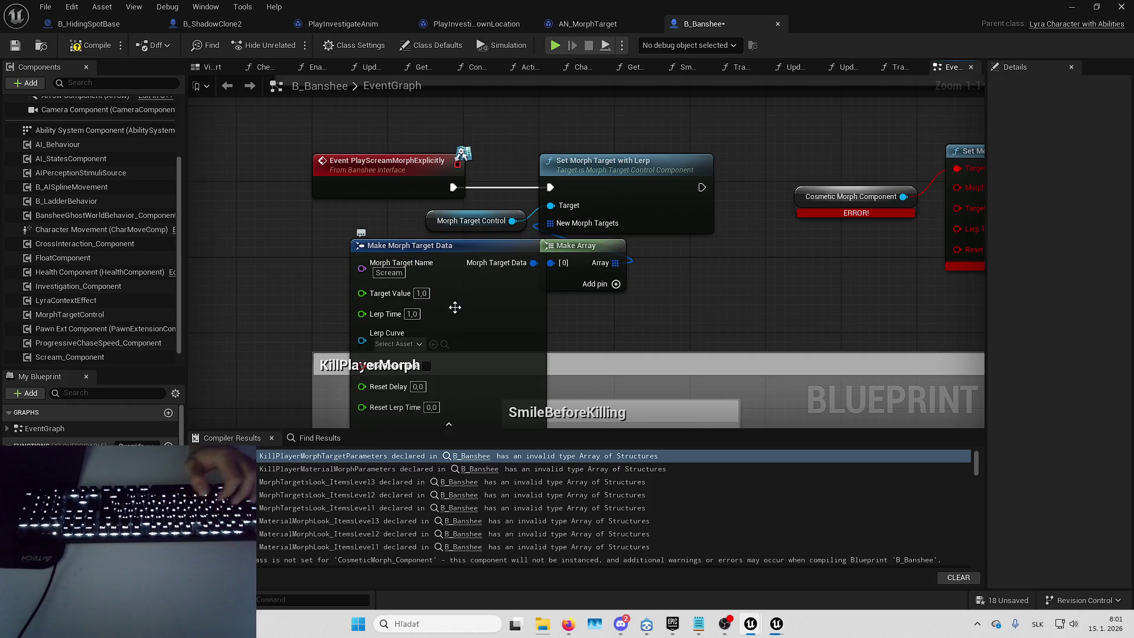
mouse_move(684, 325)
mouse_down()
mouse_move(575, 351)
mouse_move(489, 324)
mouse_move(568, 304)
mouse_move(578, 273)
mouse_up()
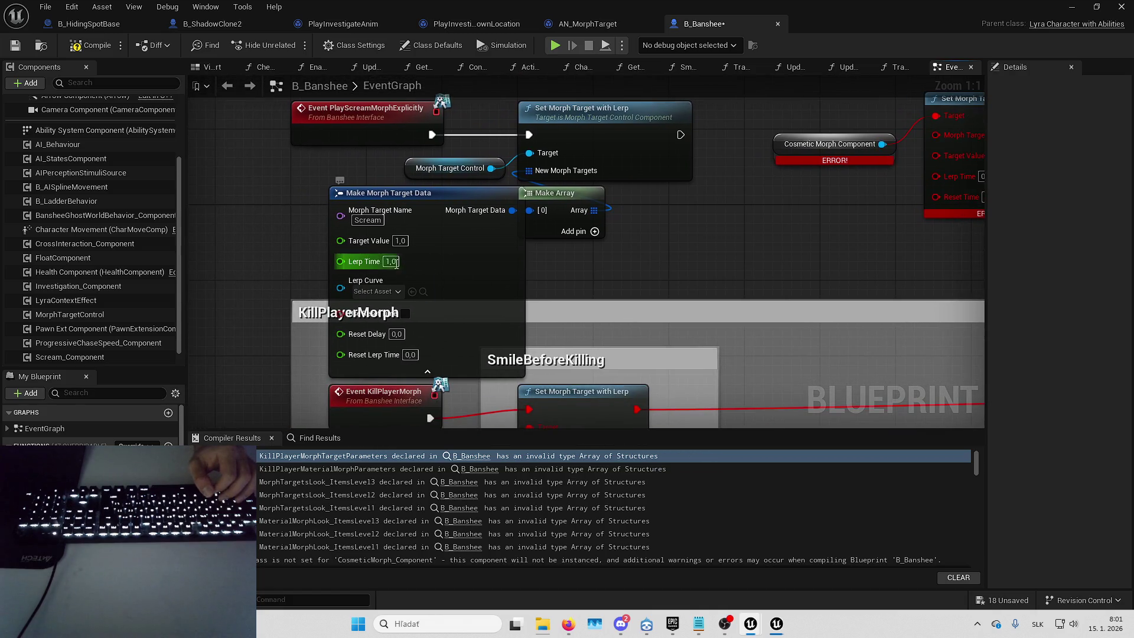
text(0,5)
key(Return)
mouse_move(668, 226)
mouse_down()
mouse_move(591, 208)
mouse_move(734, 189)
mouse_up()
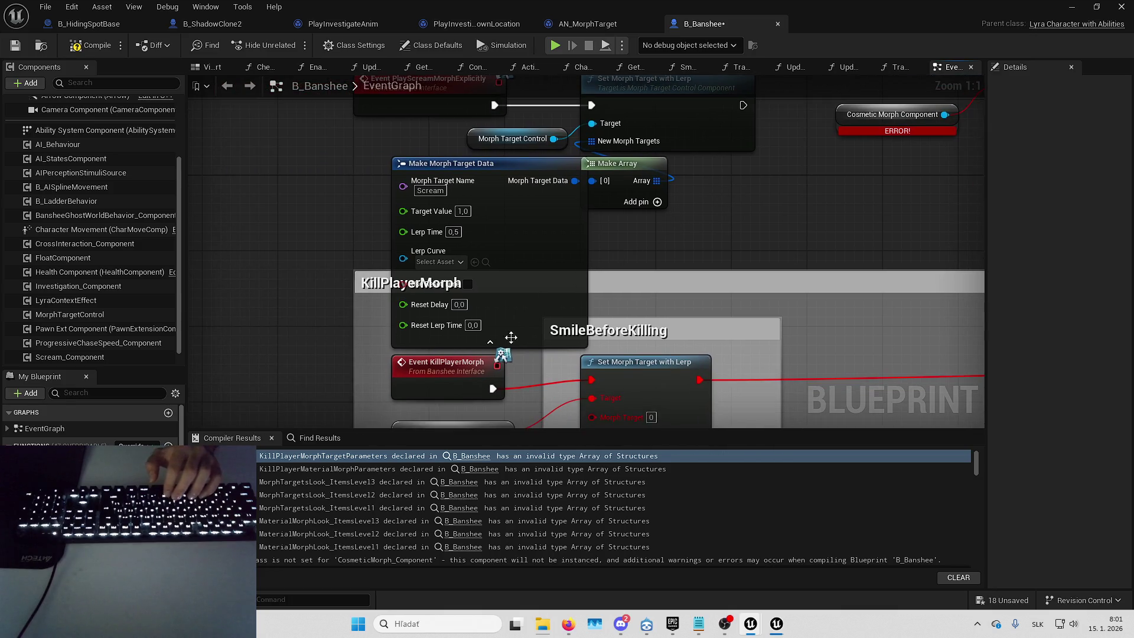
click(436, 262)
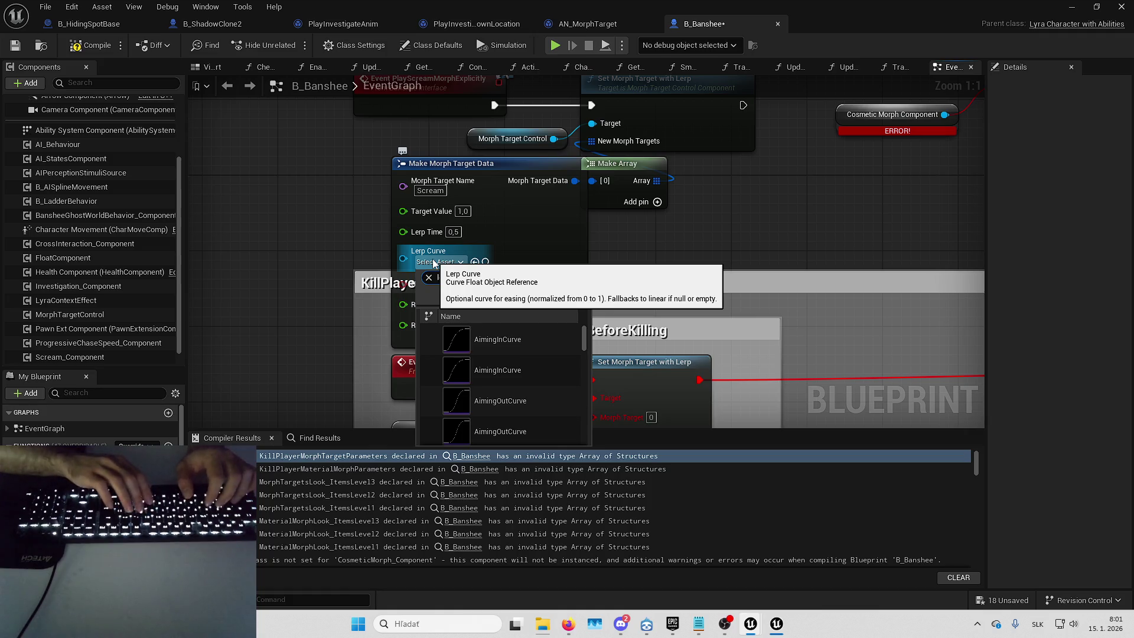
key(alt+Tab)
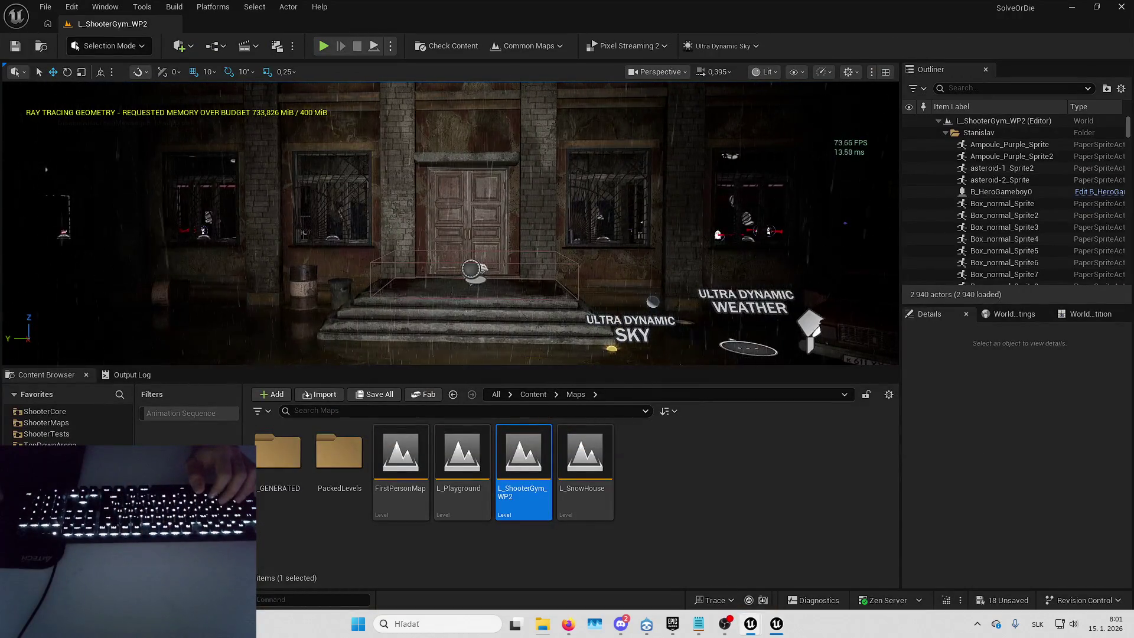
Browse to Plugins > UltimateMorphTargetControl in the Content Browser and inspect Lerp_CustomCurve and Lerp_LinearCurve.
click(15, 396)
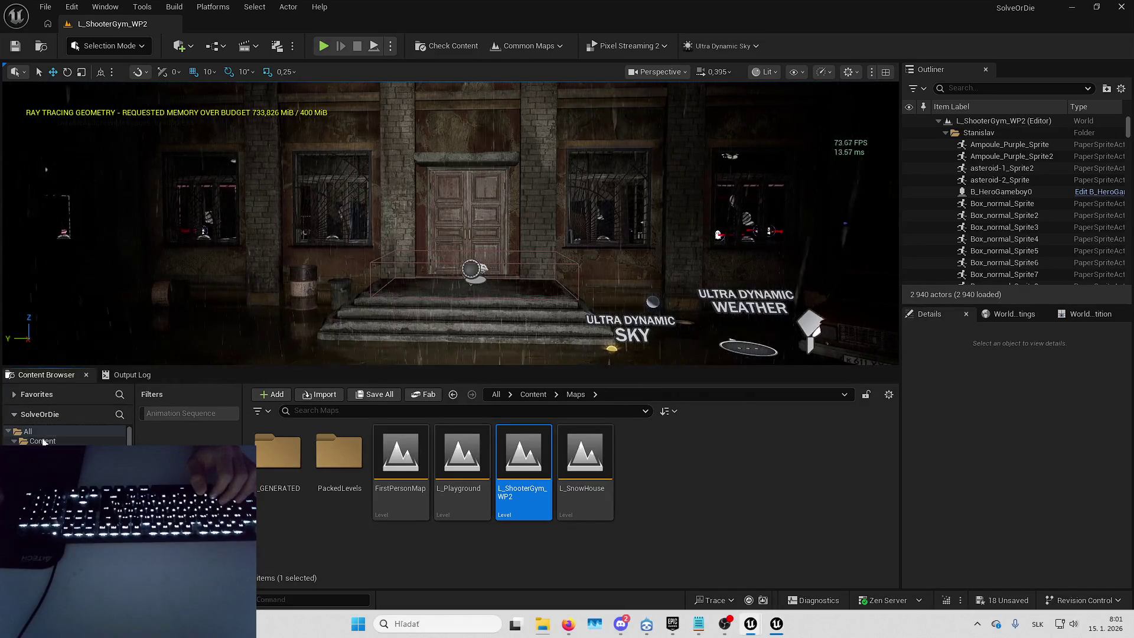
click(43, 442)
double_click(471, 472)
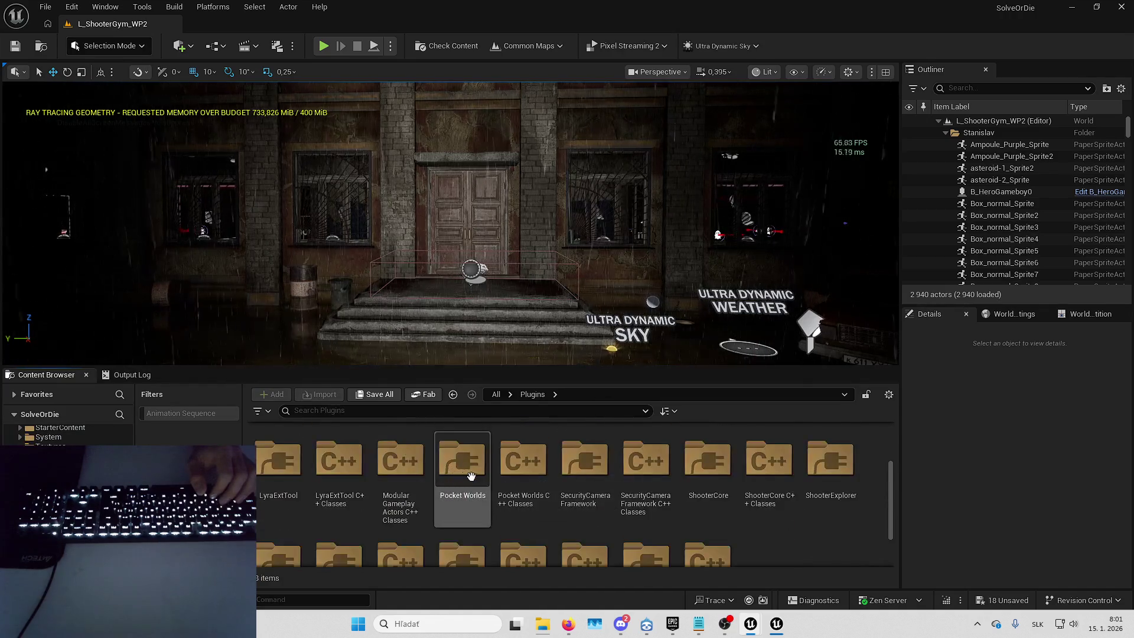
scroll(532, 497, down, 2)
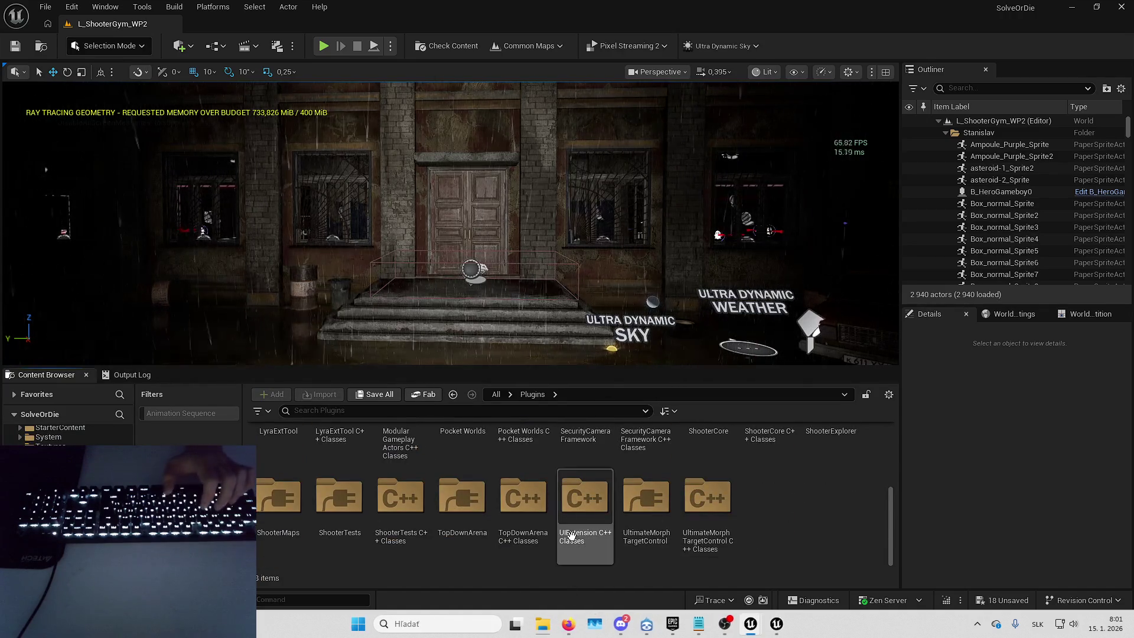
key(m)
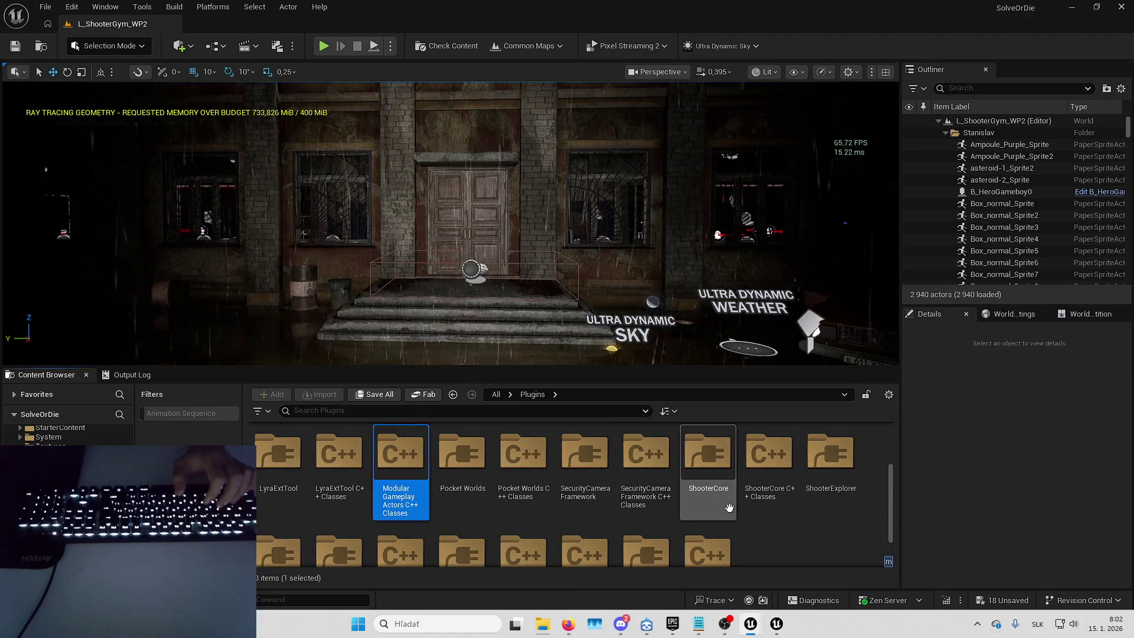
key(u)
key(Return)
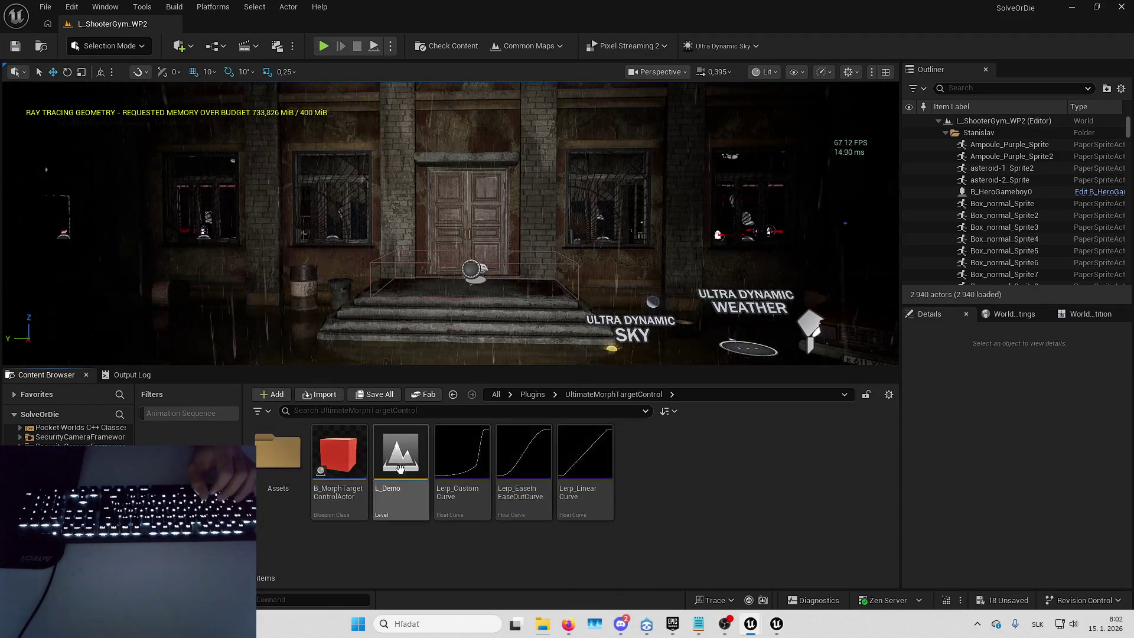
click(467, 500)
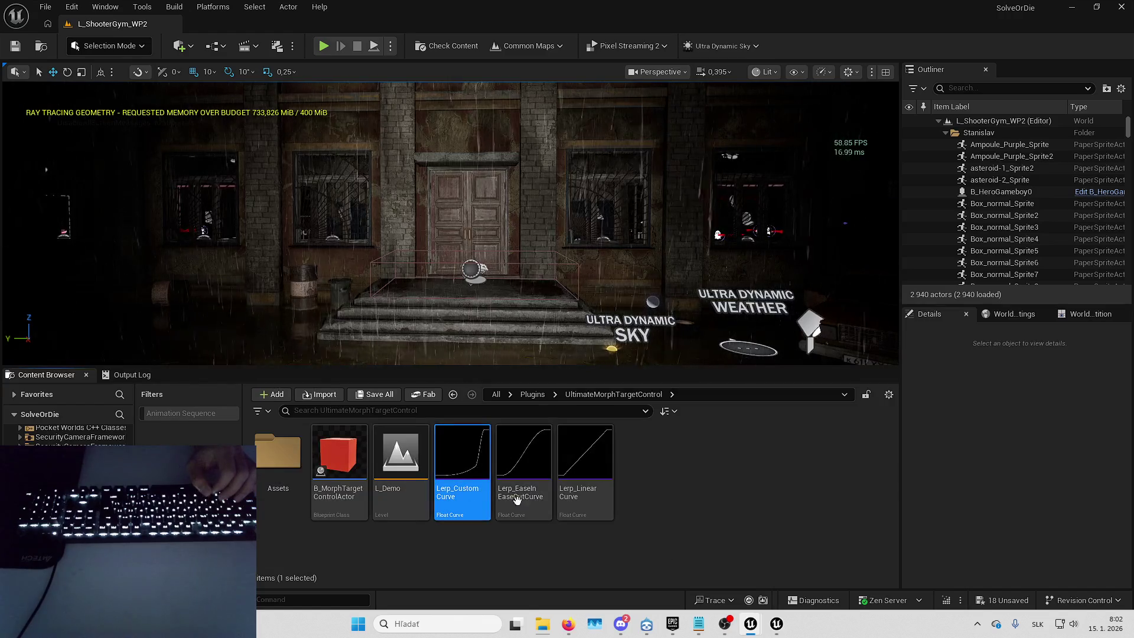
click(605, 497)
key(alt+Tab)
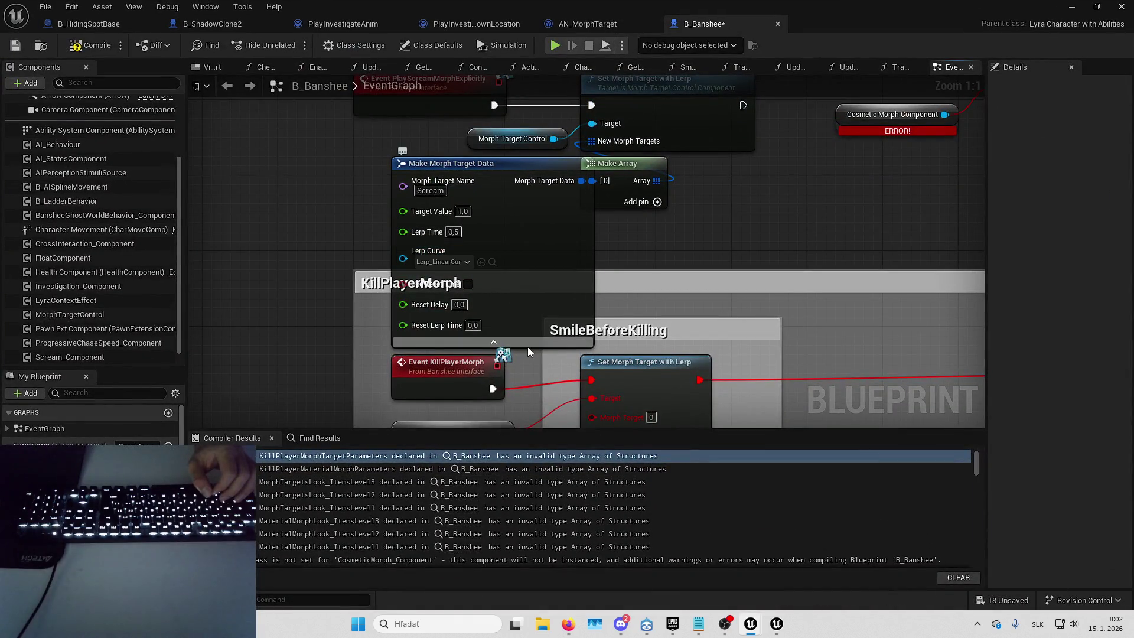
Collapse Make Morph Target Data's advanced pins and shift the new morph nodes right into a row.
click(490, 343)
drag(587, 154, 529, 280)
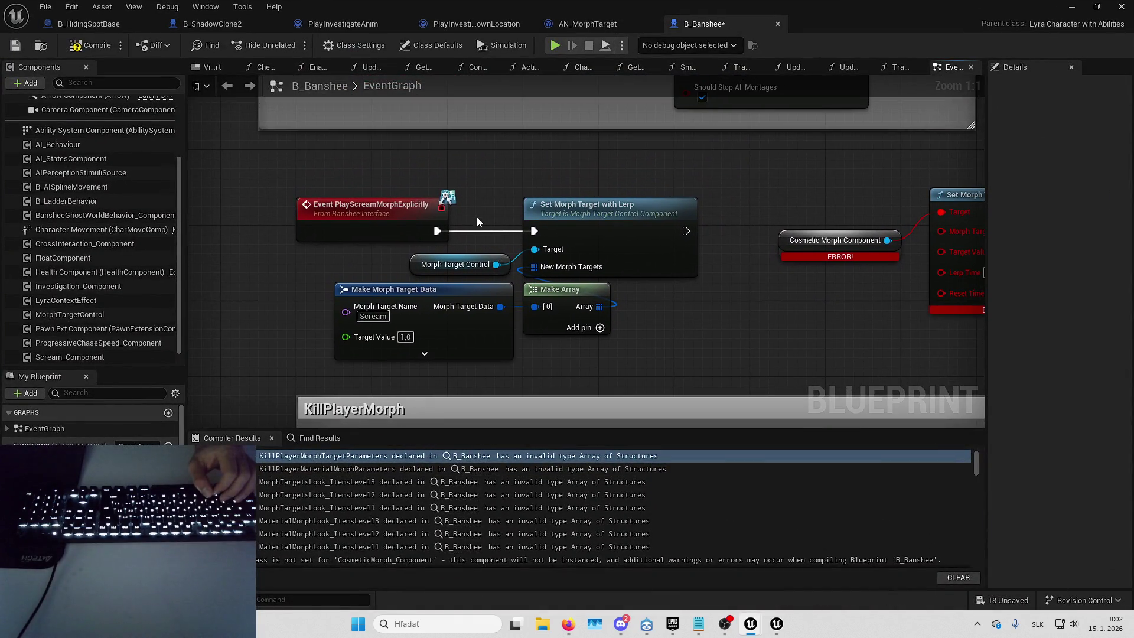
drag(477, 221, 562, 296)
drag(591, 225, 666, 225)
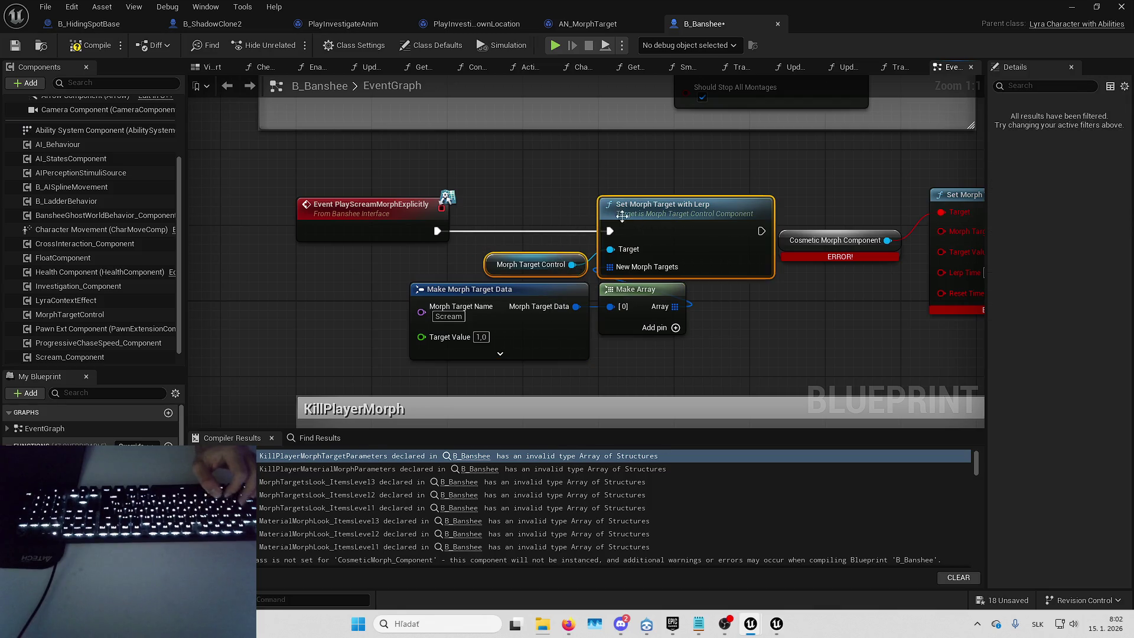
drag(838, 175, 627, 186)
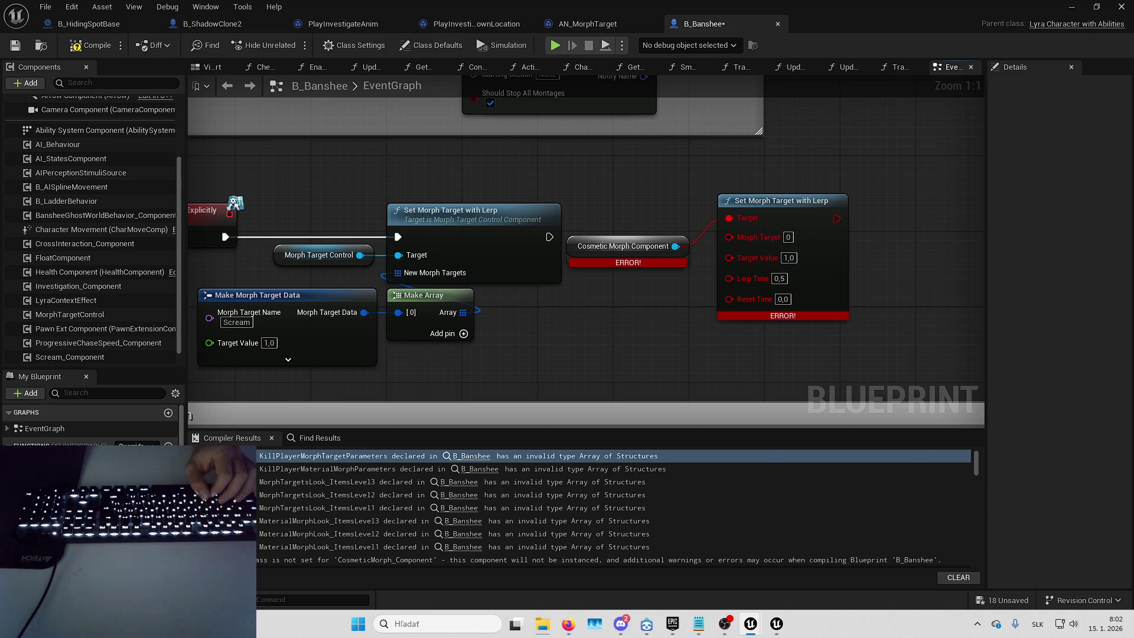
key(alt+Tab)
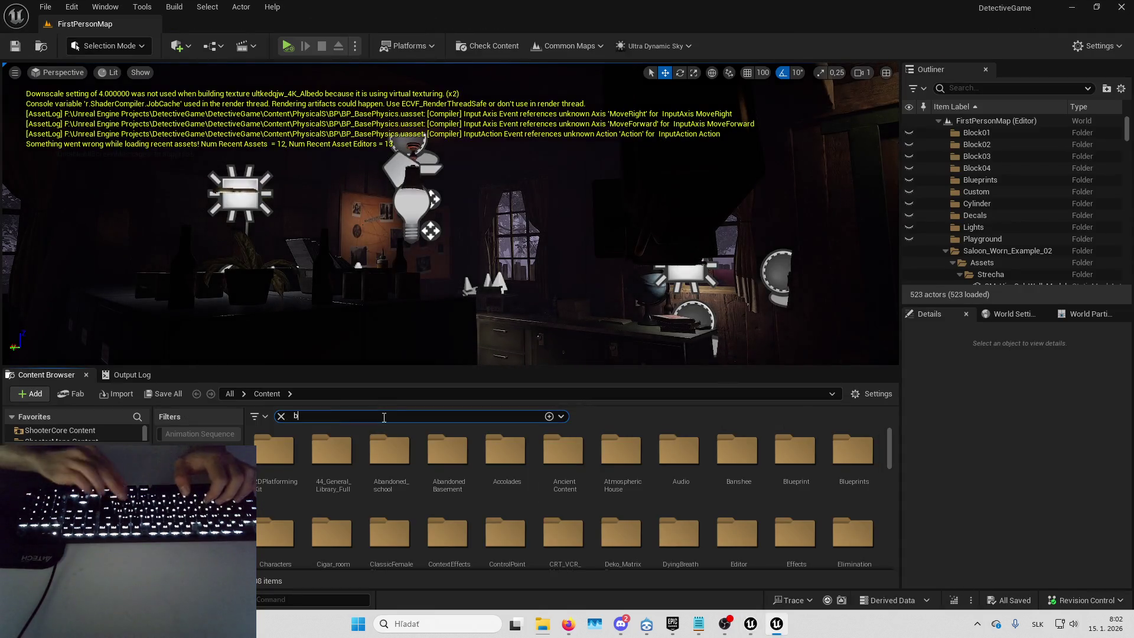
Search the Content Browser for 'b_banshe' and open the B_Banshee blueprint.
text(b_banshe)
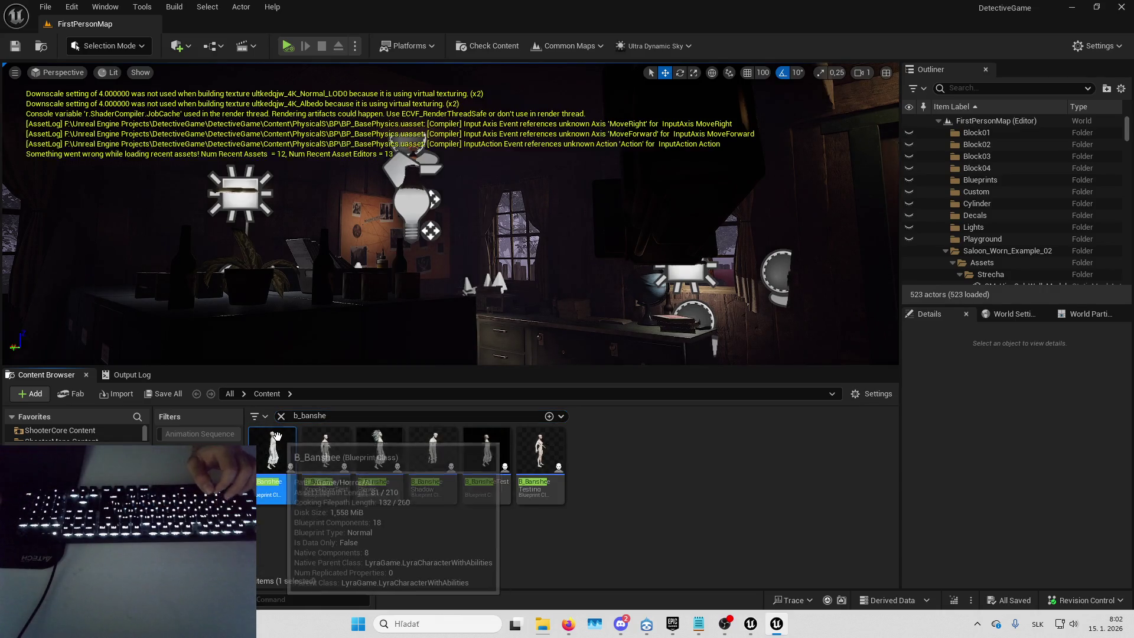
double_click(274, 452)
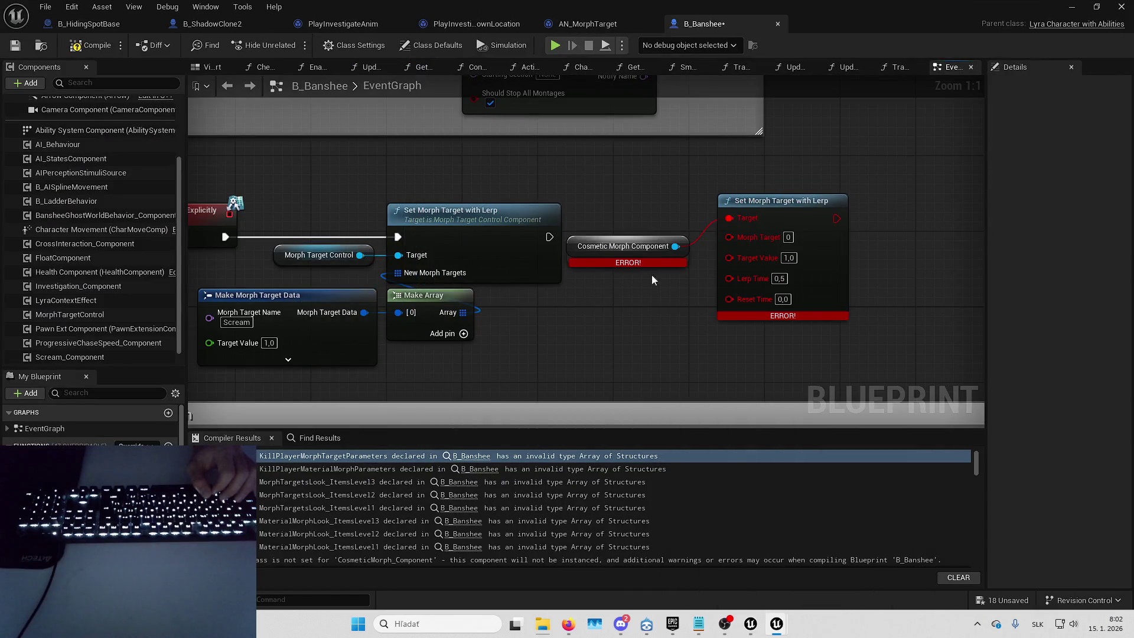
Delete the Cosmetic Morph Component and its errored Set Morph Target nodes.
click(448, 247)
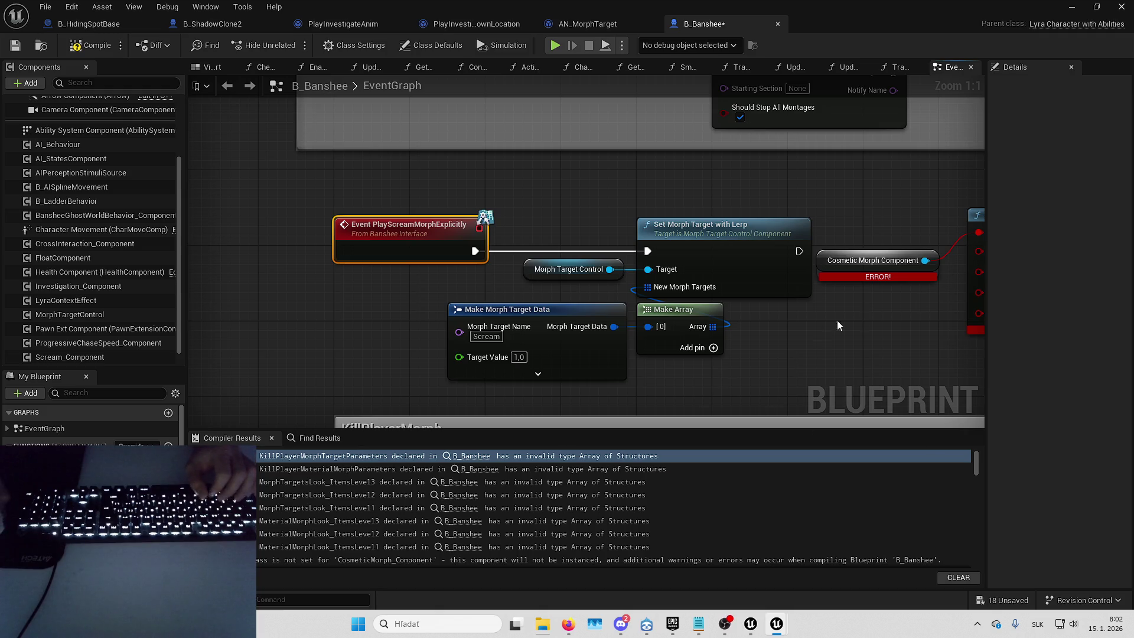
drag(786, 325, 975, 213)
key(Delete)
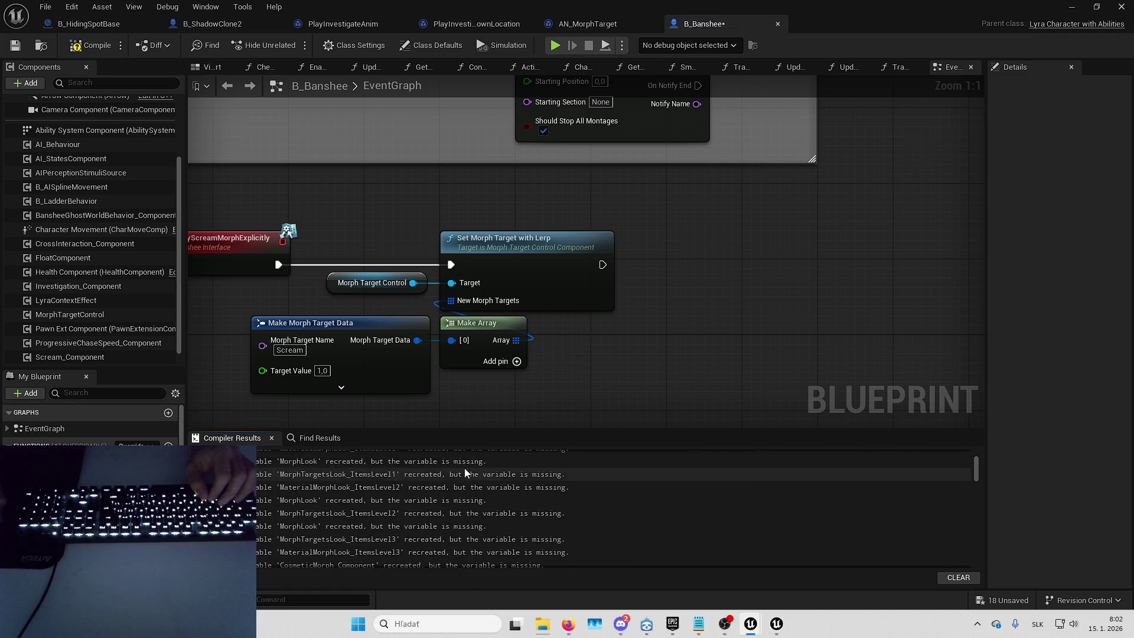
Jump from the MaterialMorphLook_ItemsLevel3 compiler message to the stale Start Material Morph node.
scroll(490, 477, down, 3)
scroll(479, 497, up, 3)
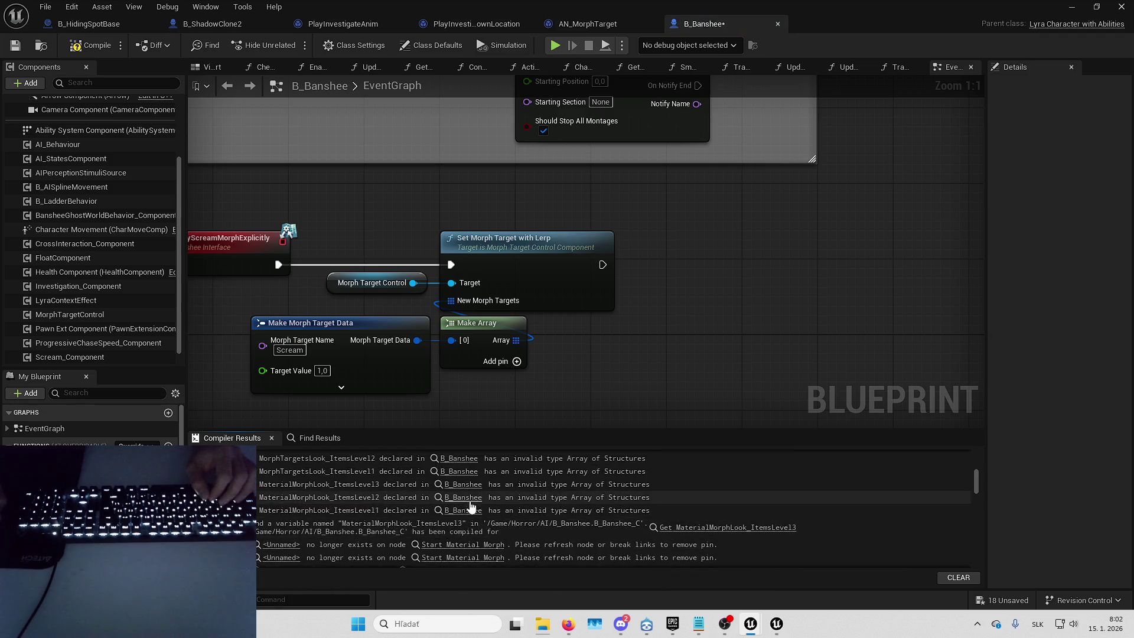
scroll(473, 502, down, 3)
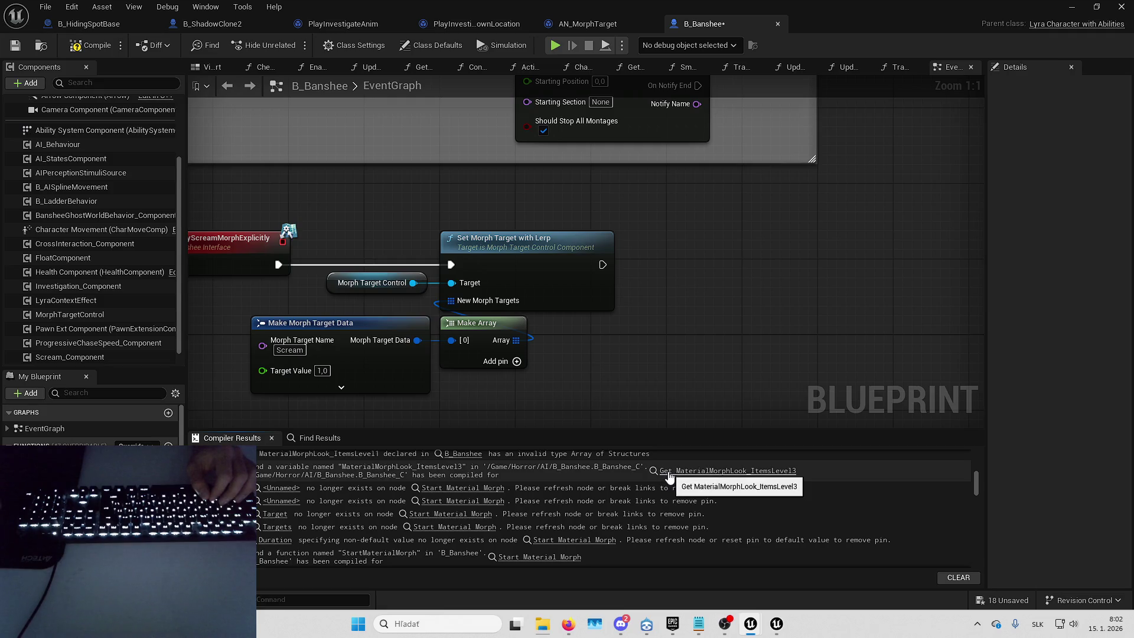
click(665, 476)
click(464, 488)
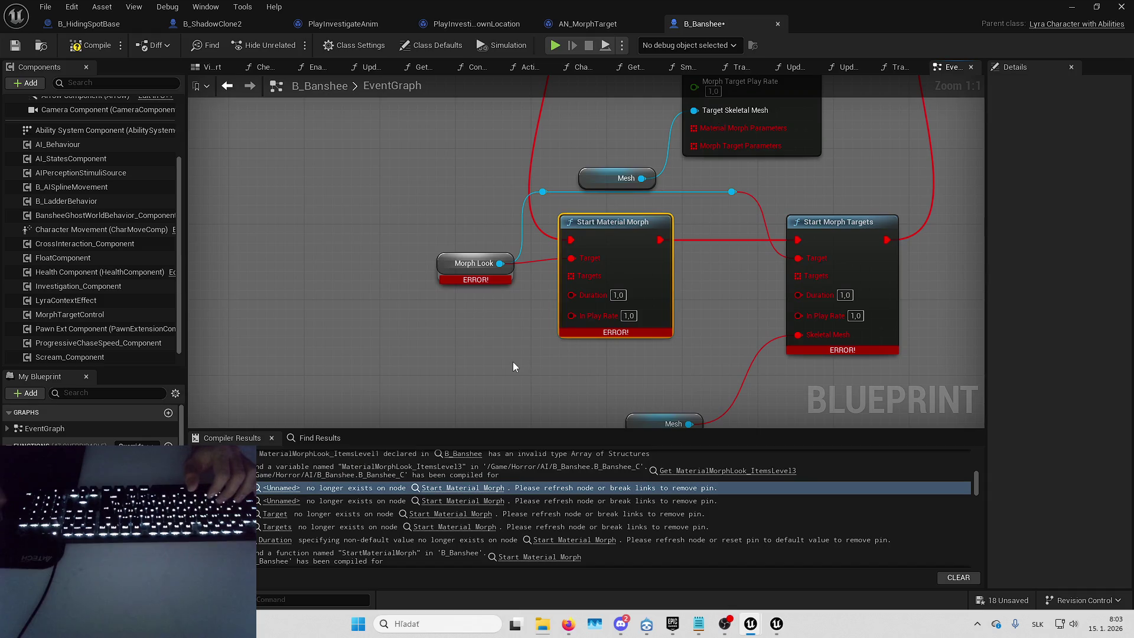
drag(514, 363, 518, 357)
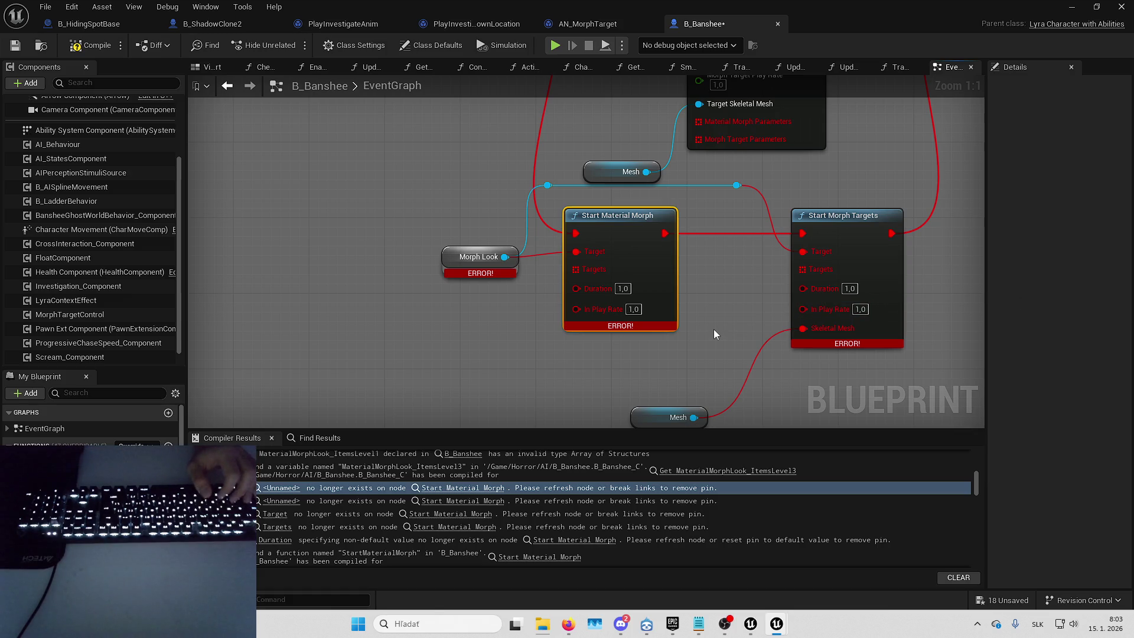
mouse_move(714, 330)
mouse_down()
mouse_move(736, 329)
mouse_move(760, 375)
mouse_move(726, 331)
mouse_up()
scroll(726, 330, down, 7)
scroll(670, 238, up, 4)
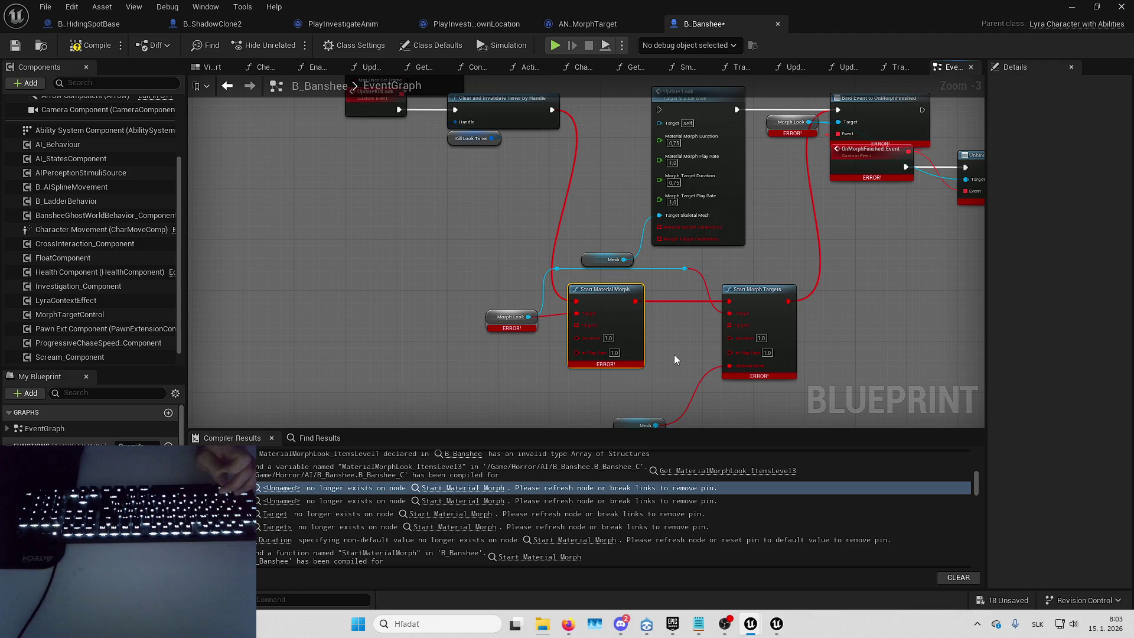
mouse_move(674, 355)
mouse_down()
mouse_move(693, 335)
mouse_move(693, 312)
mouse_up()
click(692, 318)
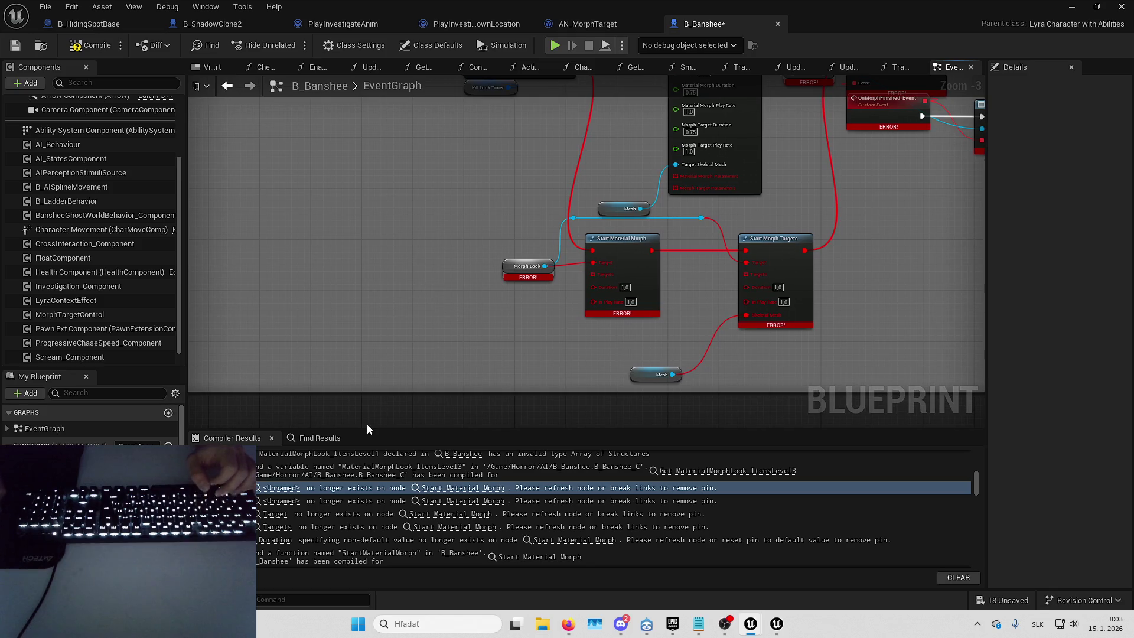
drag(390, 330, 381, 369)
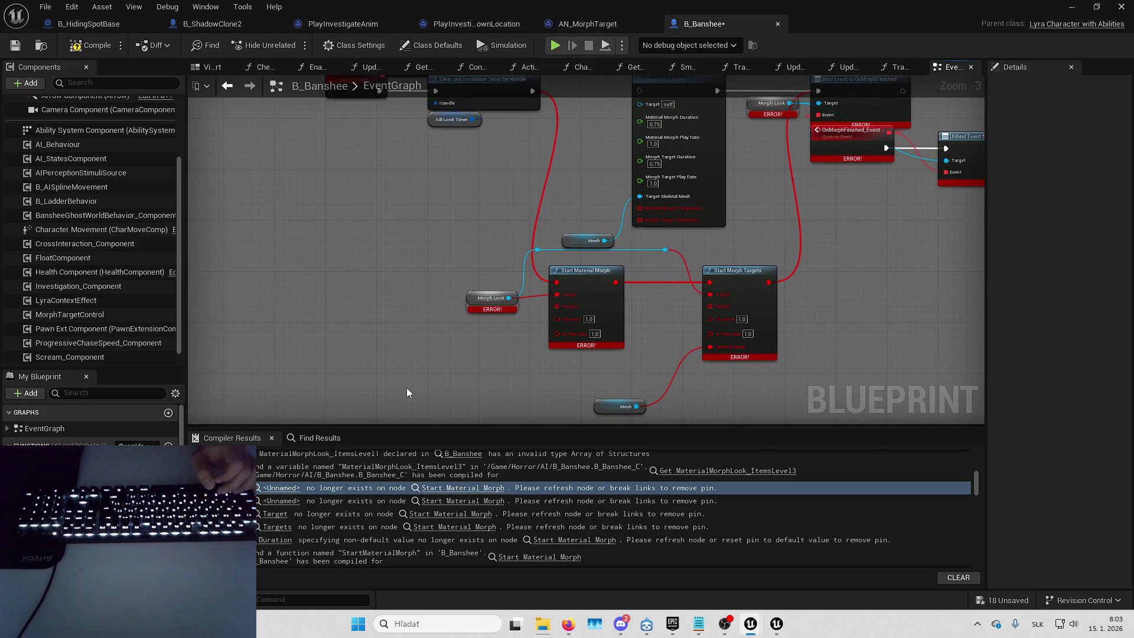
drag(407, 388, 378, 398)
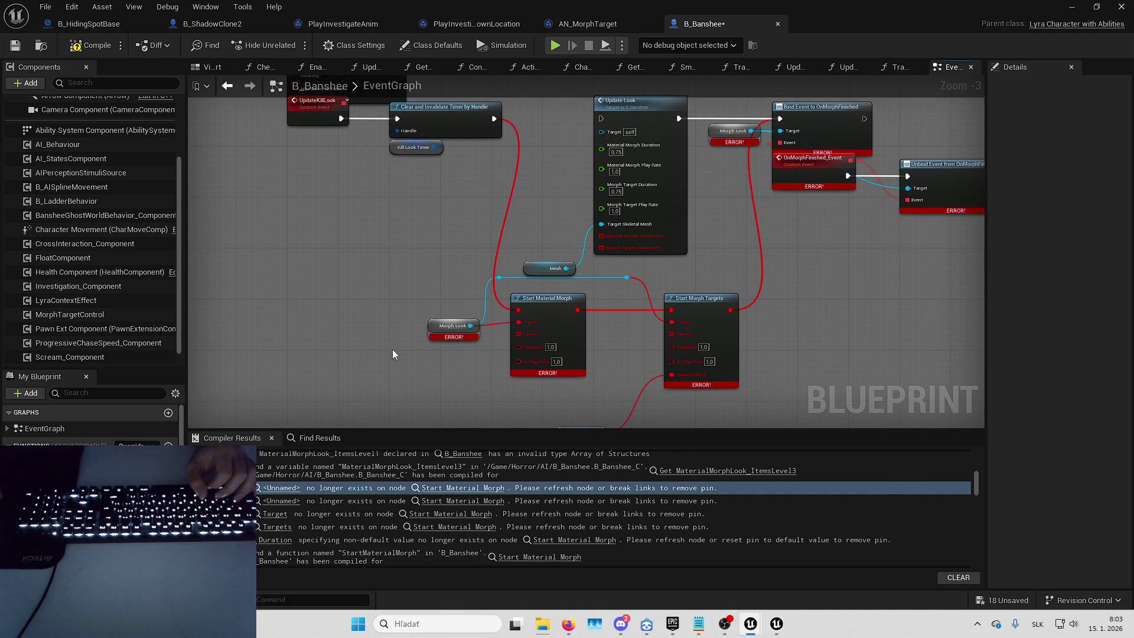
drag(392, 349, 398, 312)
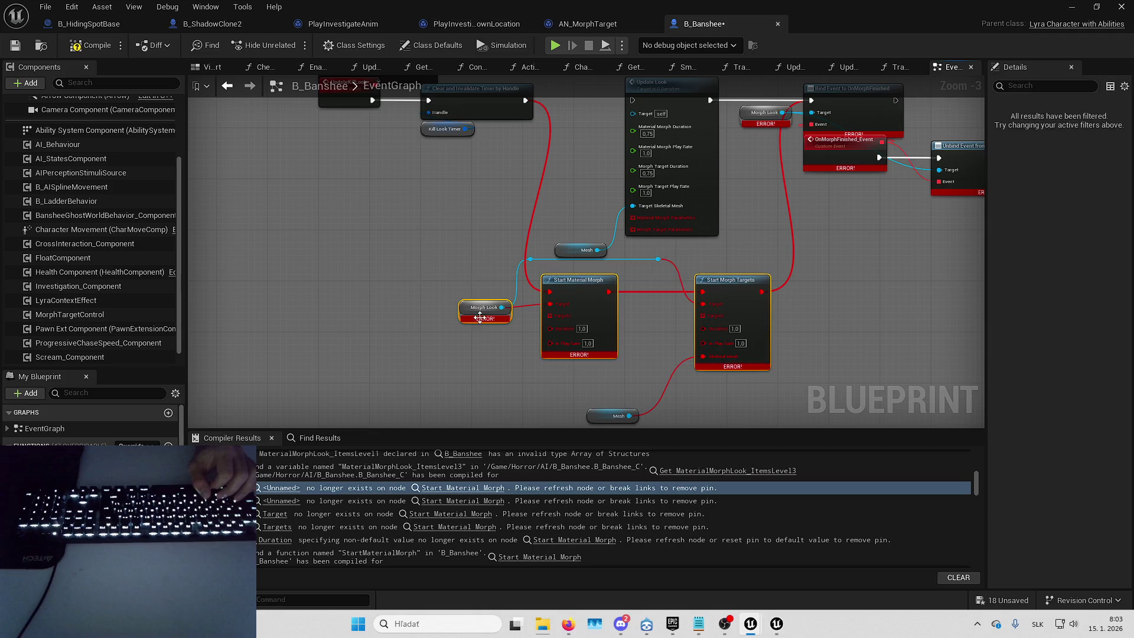
drag(607, 405, 446, 374)
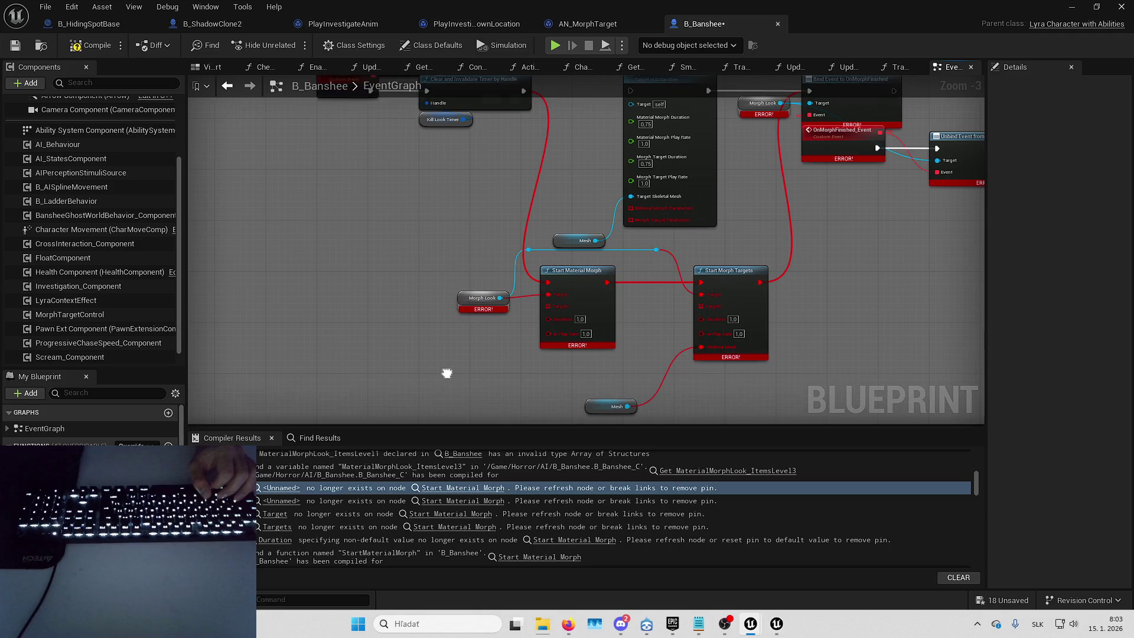
click(625, 625)
key(alt+Tab)
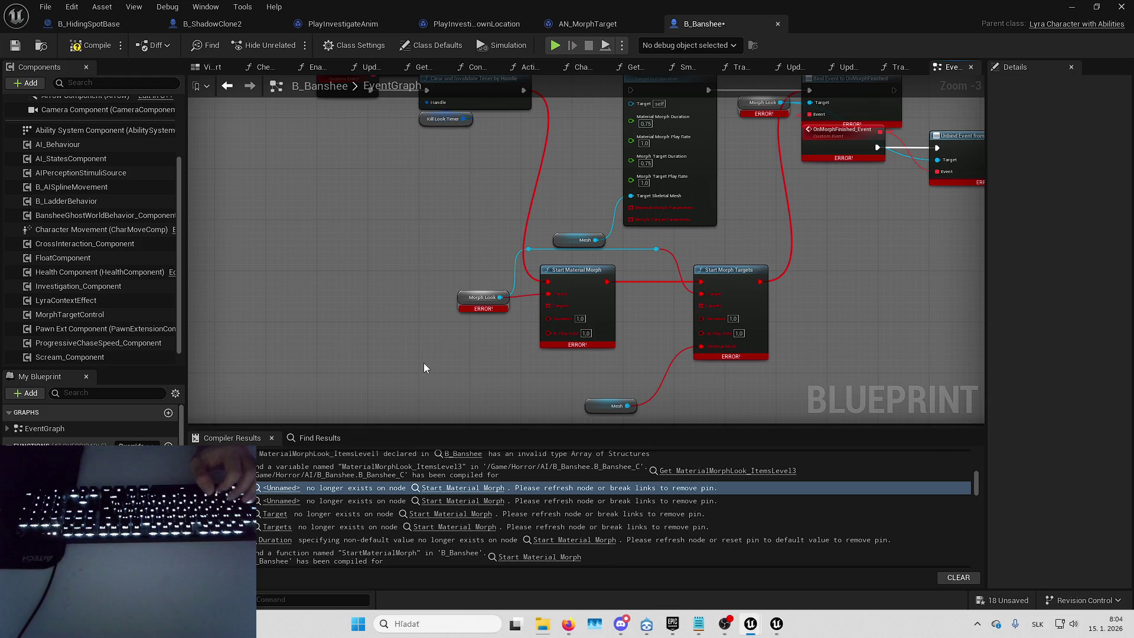
drag(423, 363, 441, 357)
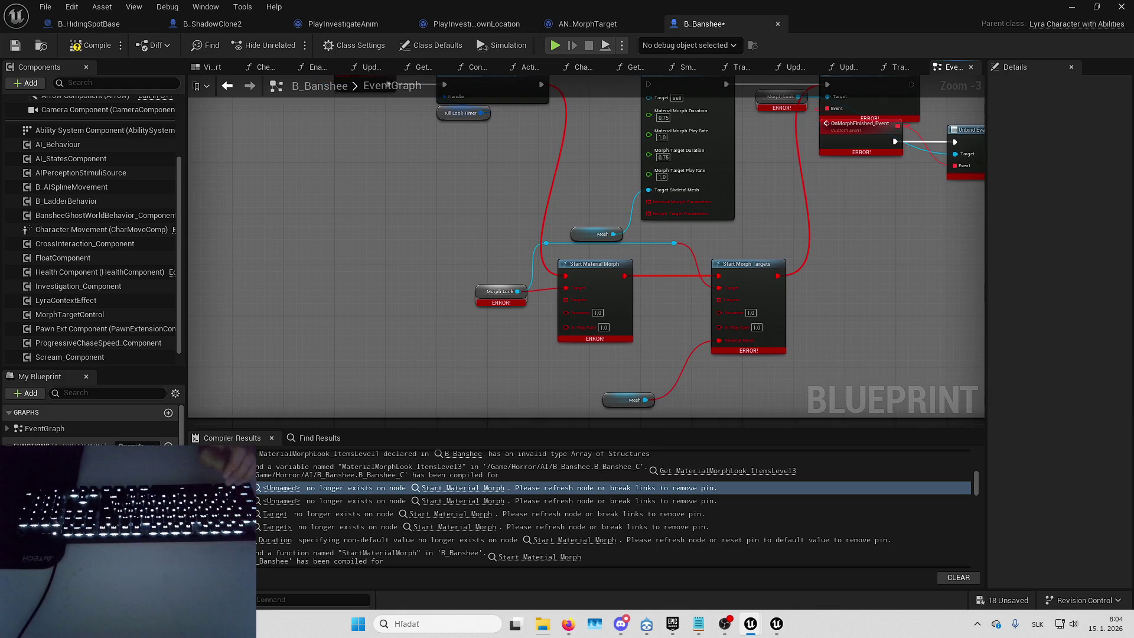
key(alt+Tab)
Close the six leftover File Explorer windows, including LinuxArm64, LinuxArm64Server, downloads and Windows.
click(594, 624)
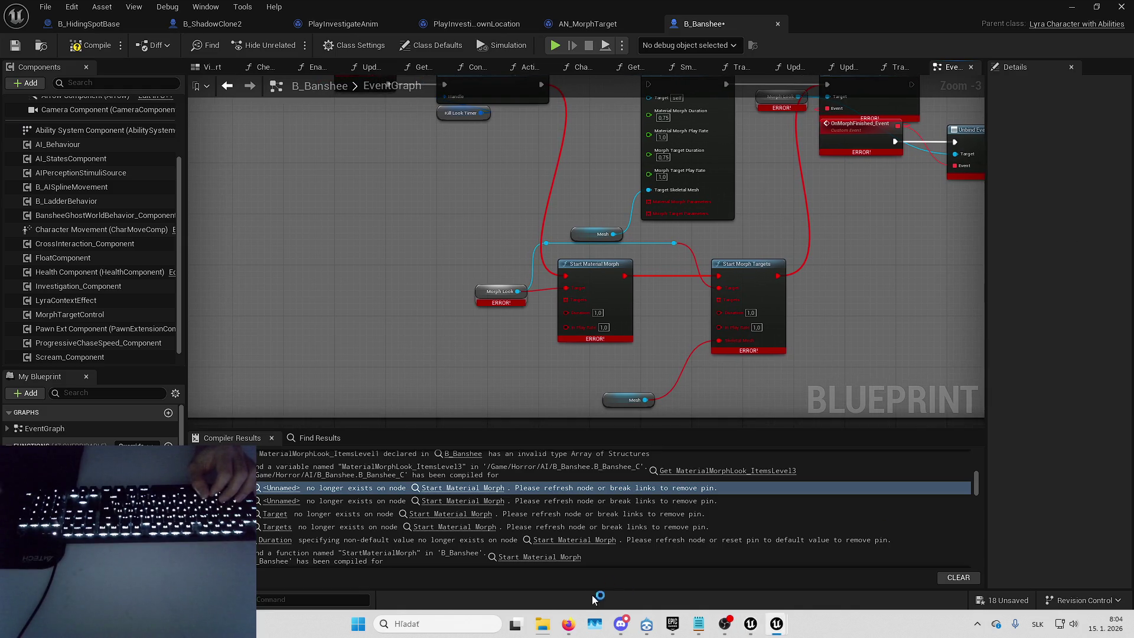
click(542, 624)
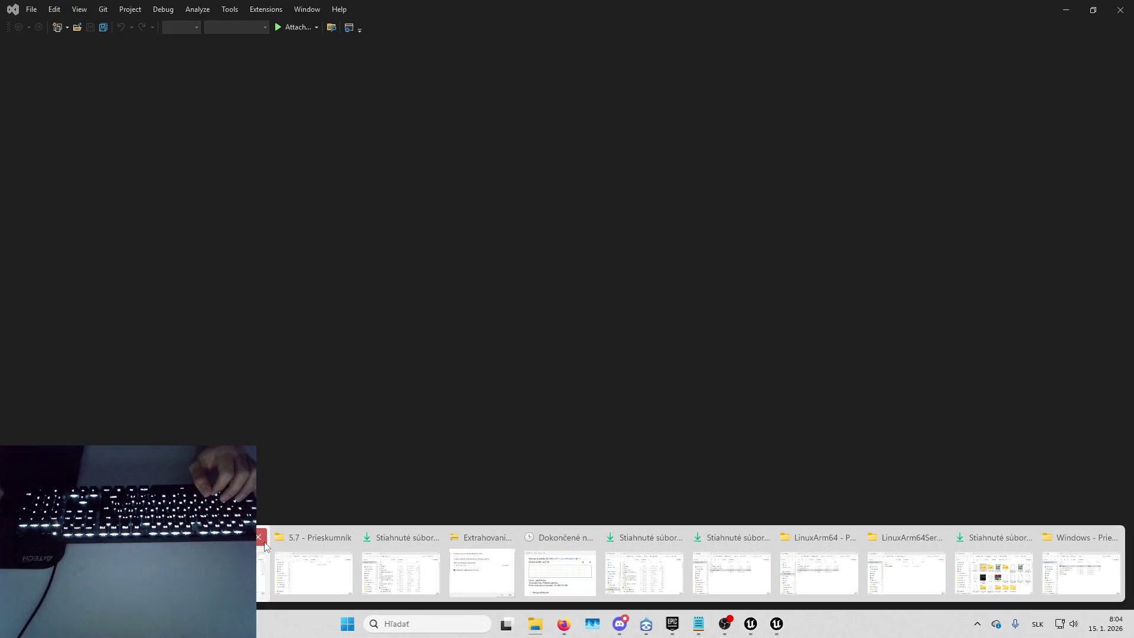
click(310, 530)
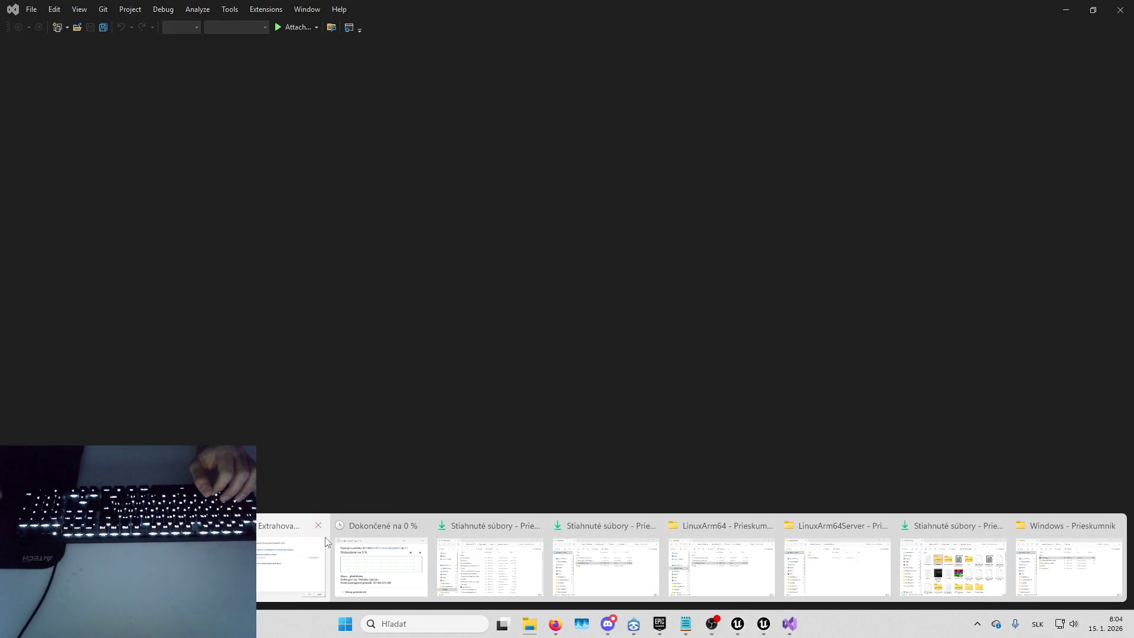
click(534, 525)
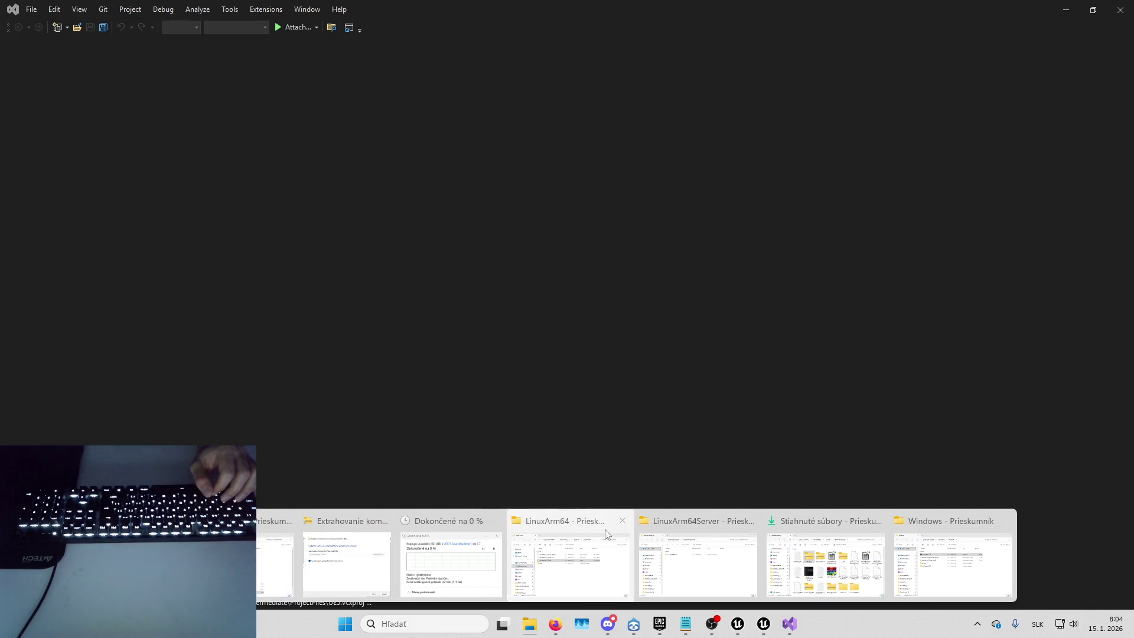
click(624, 521)
click(684, 522)
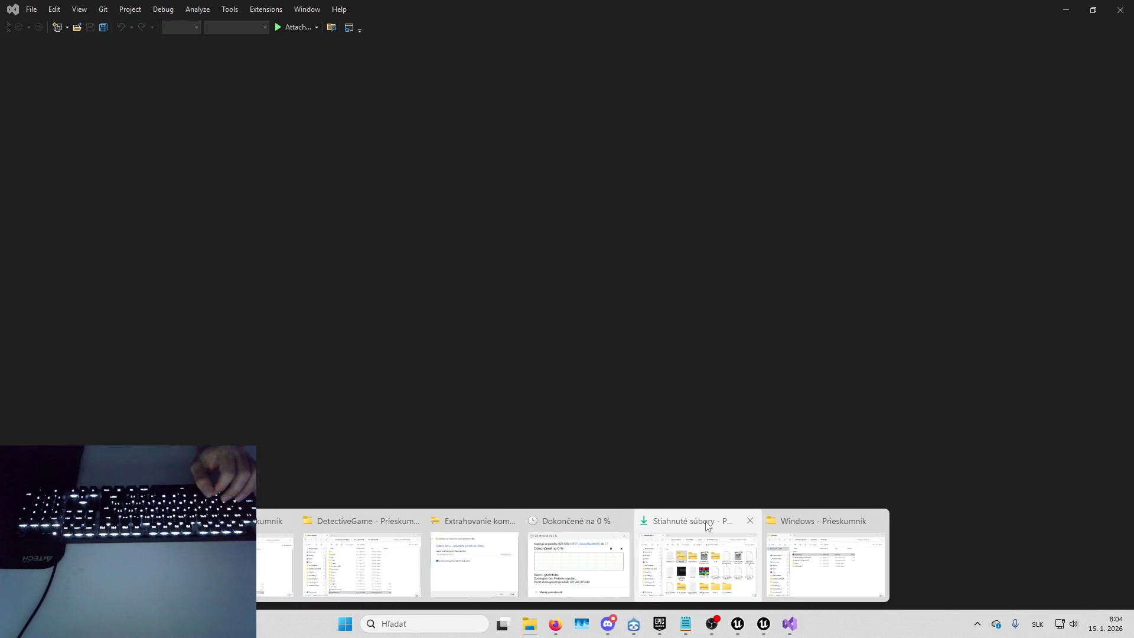
click(747, 521)
click(808, 521)
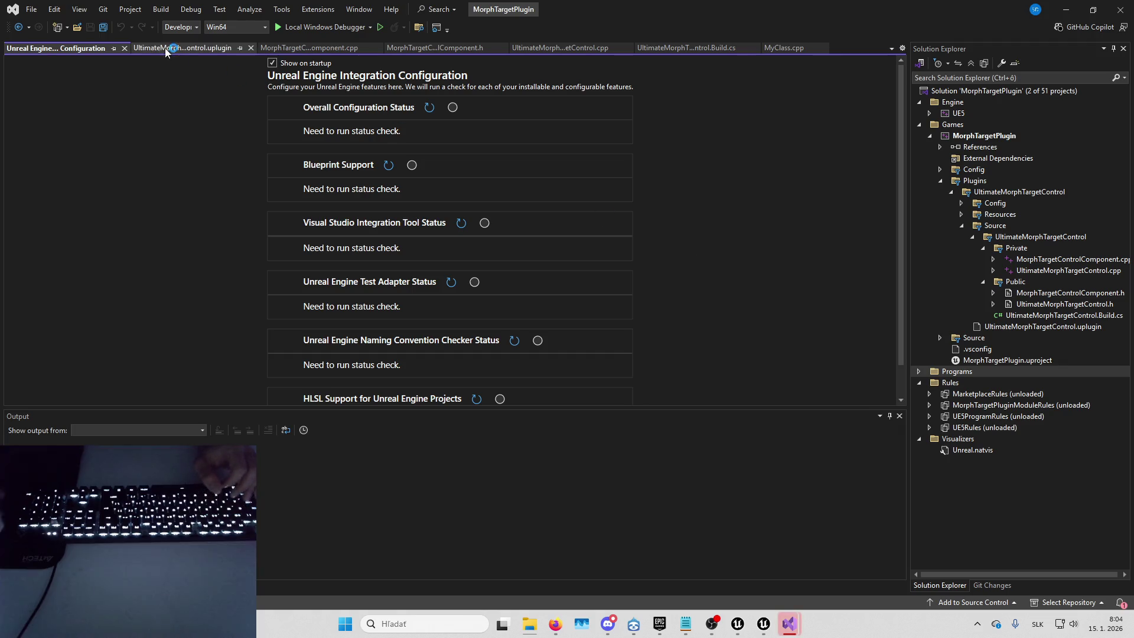
Close the integration configuration and .uplugin tabs to reveal MorphTargetControlComponent.cpp, then bring up OBS.
click(125, 48)
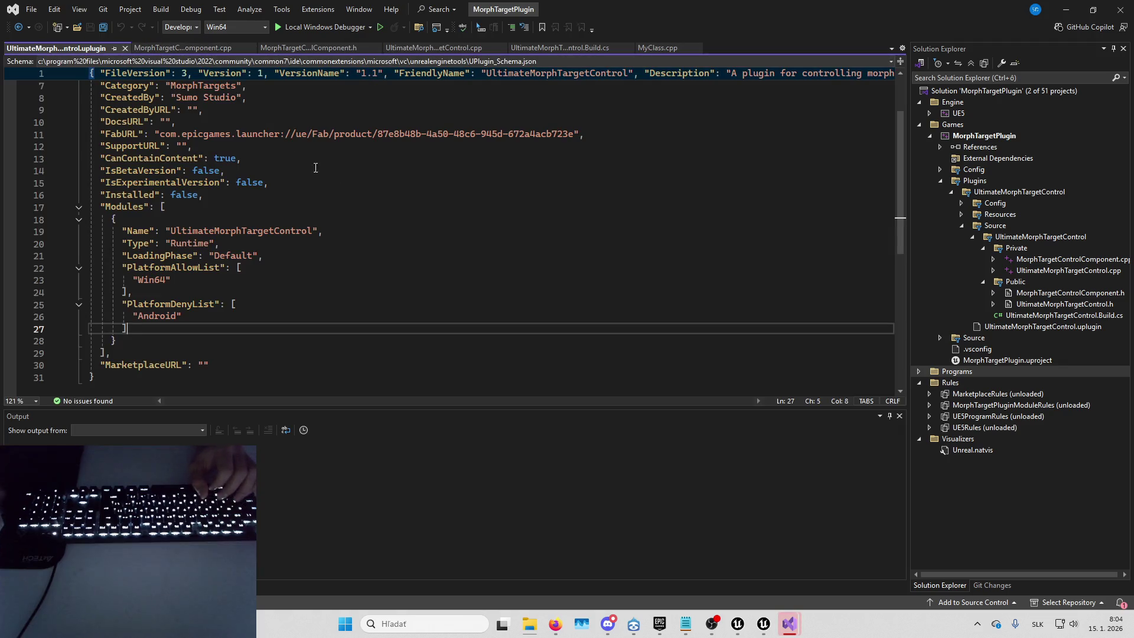
click(124, 48)
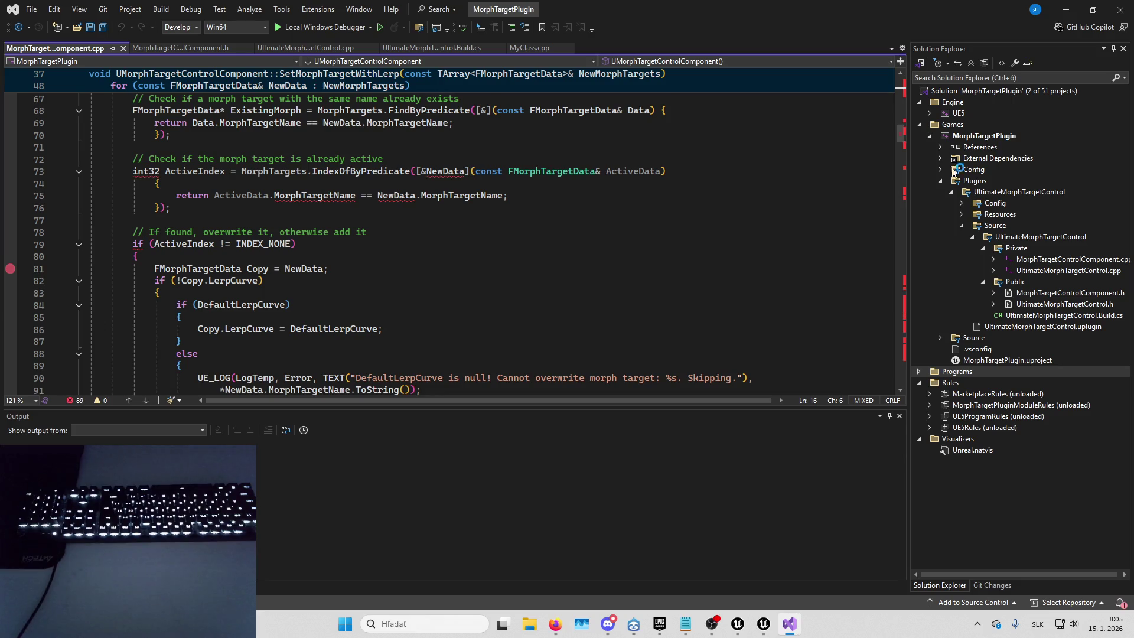
click(712, 623)
Bring the OBS window forward to show the 'Migrating to UE 5.7' stream details.
click(711, 624)
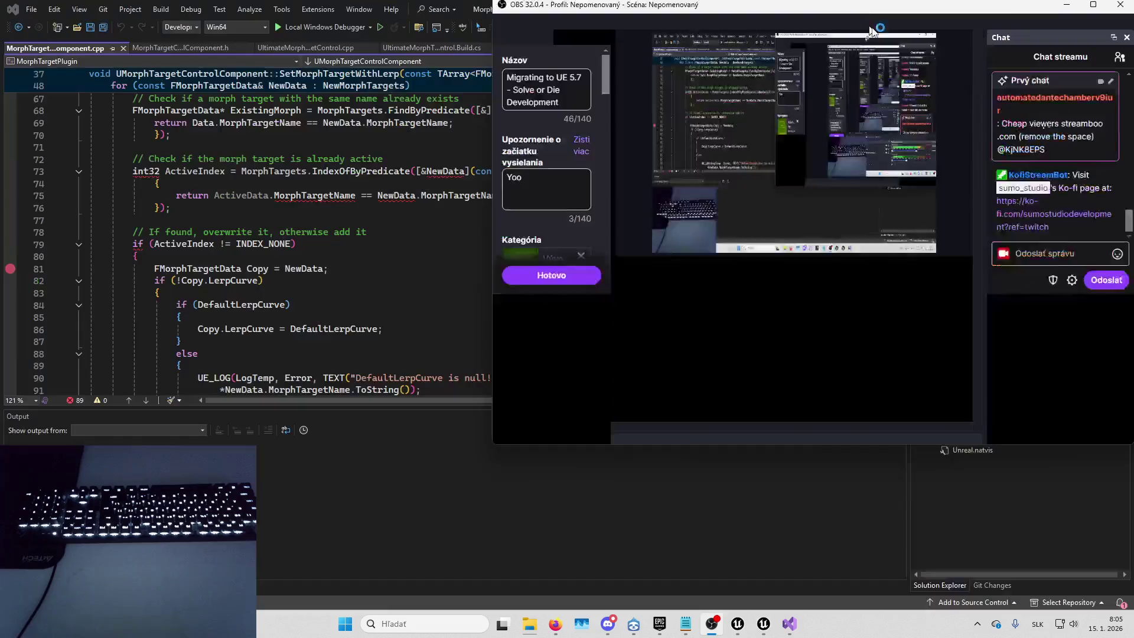